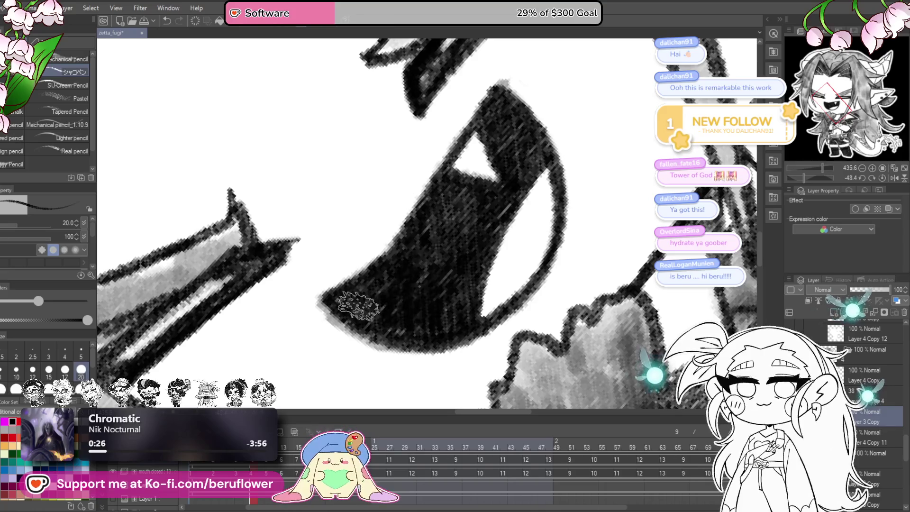
{"action": "scroll", "coordinate": [356, 306], "scroll_direction": "down", "scroll_amount": 3}
{"action": "scroll", "coordinate": [356, 306], "scroll_direction": "down", "scroll_amount": 2}
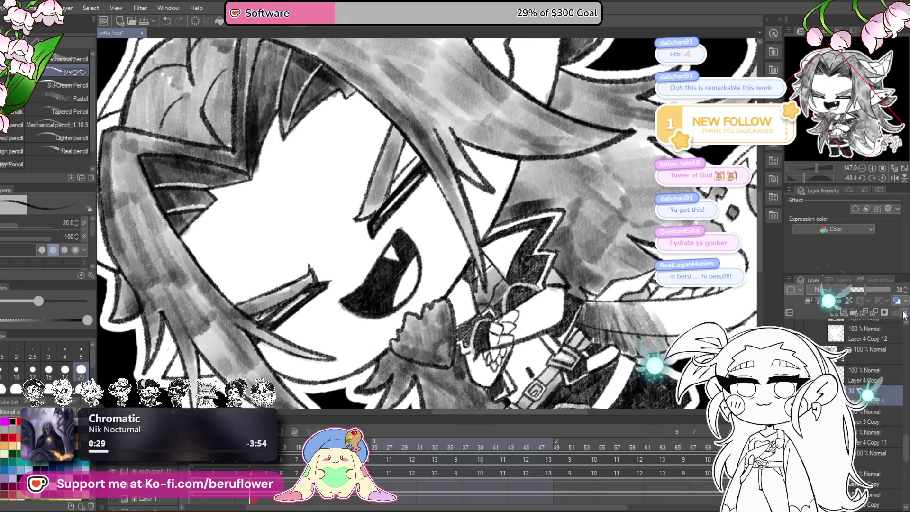
Straighten the canvas and jump the timeline to the grinning, eyes-closed frame.
{"action": "key", "text": "ctrl+alt+0"}
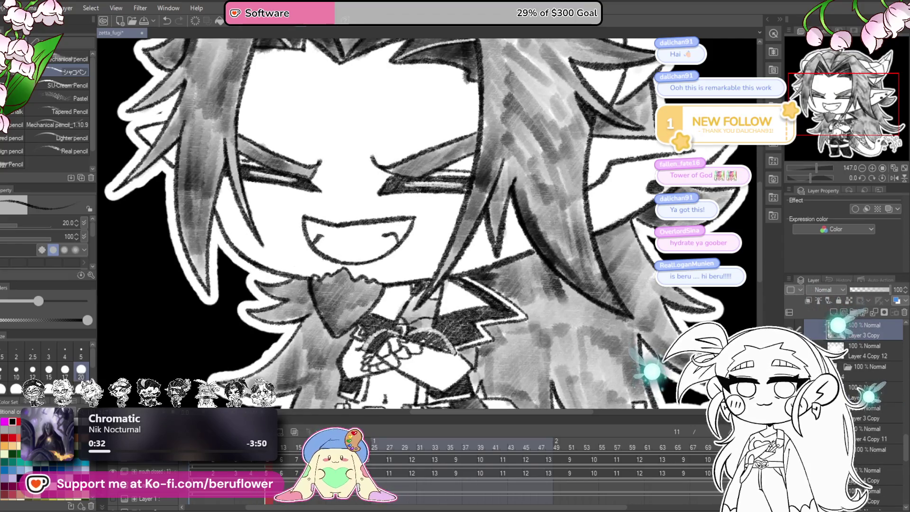
{"action": "left_click", "coordinate": [405, 473]}
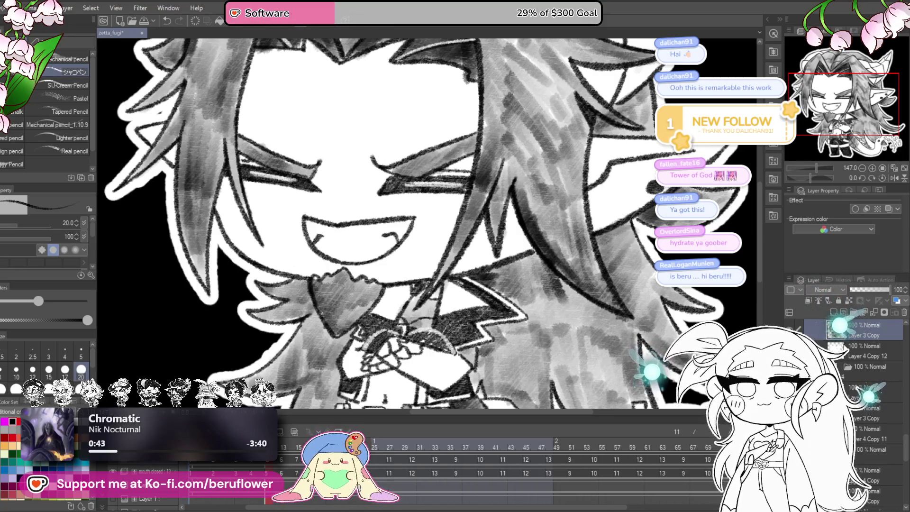
{"action": "left_click", "coordinate": [293, 443]}
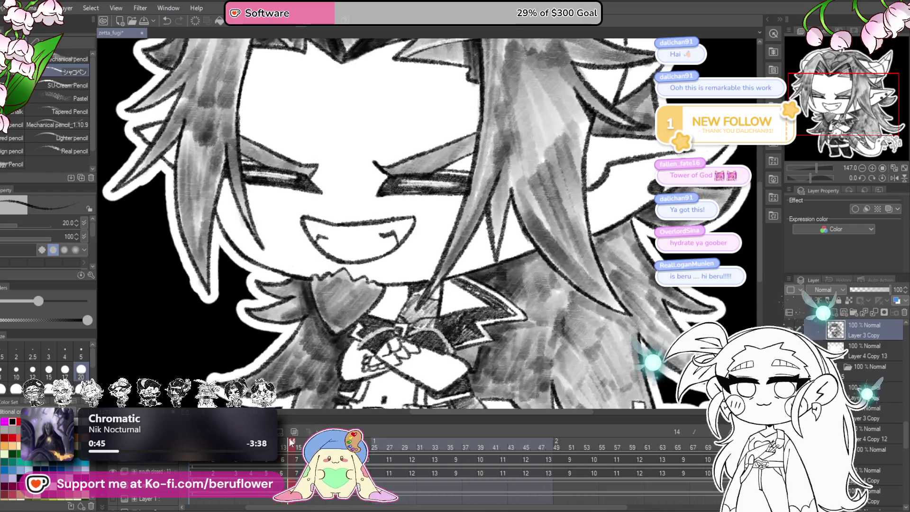
Play the animation, scrub to the open-eyed grinning frame, then bring up the recent files list.
{"action": "left_click", "coordinate": [298, 443]}
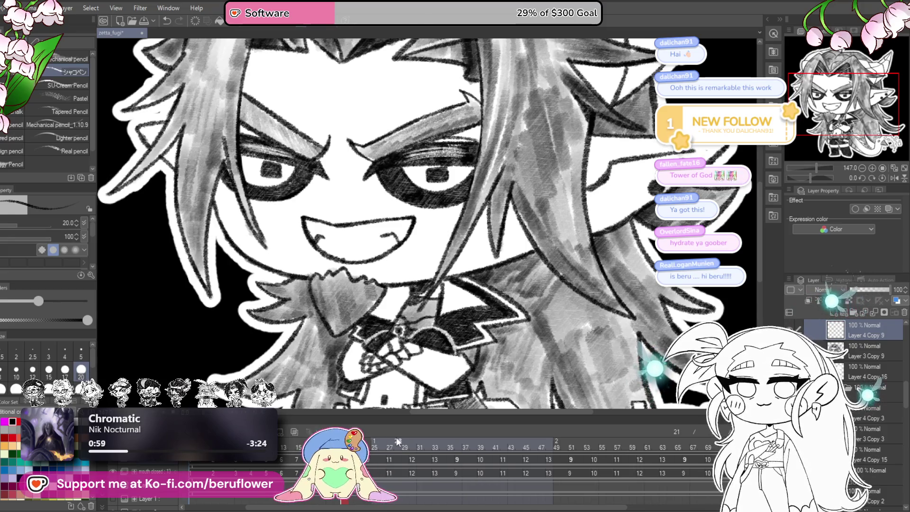
{"action": "left_click_drag", "start_coordinate": [397, 441], "coordinate": [413, 440]}
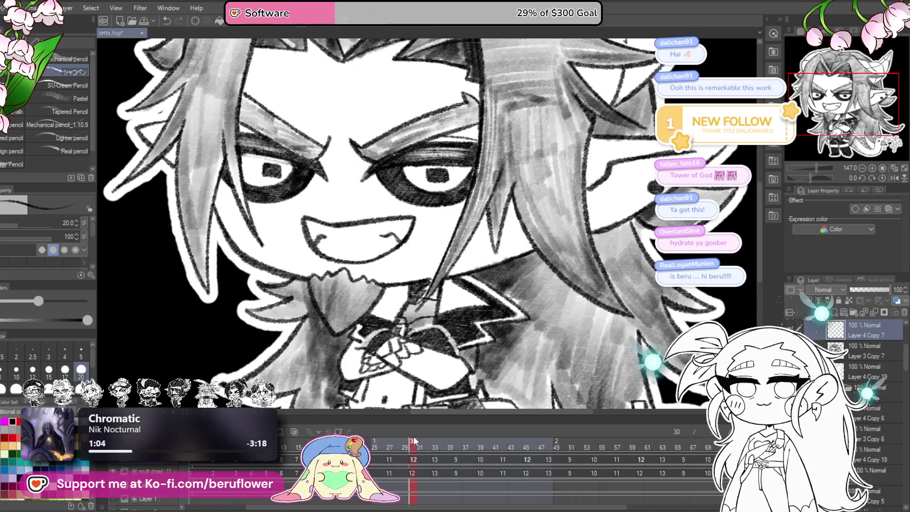
{"action": "key", "text": "space"}
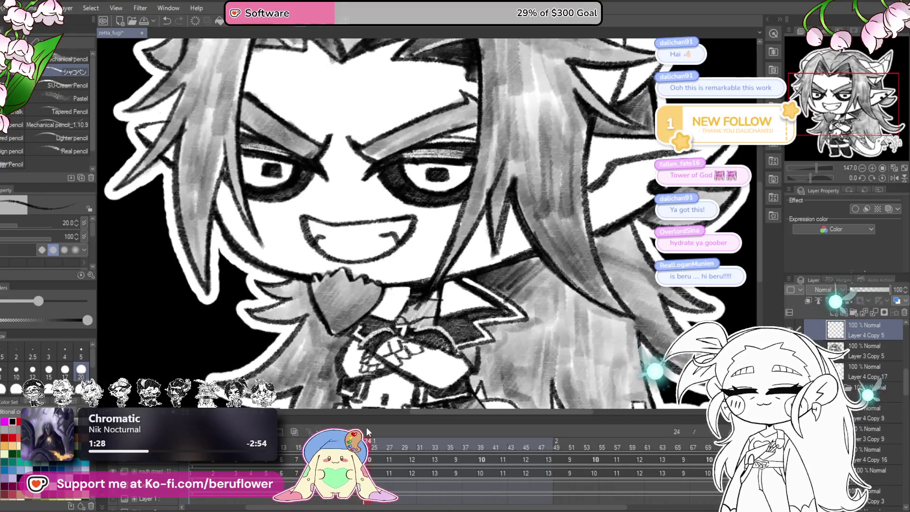
{"action": "mouse_move", "coordinate": [390, 427]}
{"action": "left_mouse_down"}
{"action": "mouse_move", "coordinate": [435, 426]}
{"action": "mouse_move", "coordinate": [345, 427]}
{"action": "left_mouse_up"}
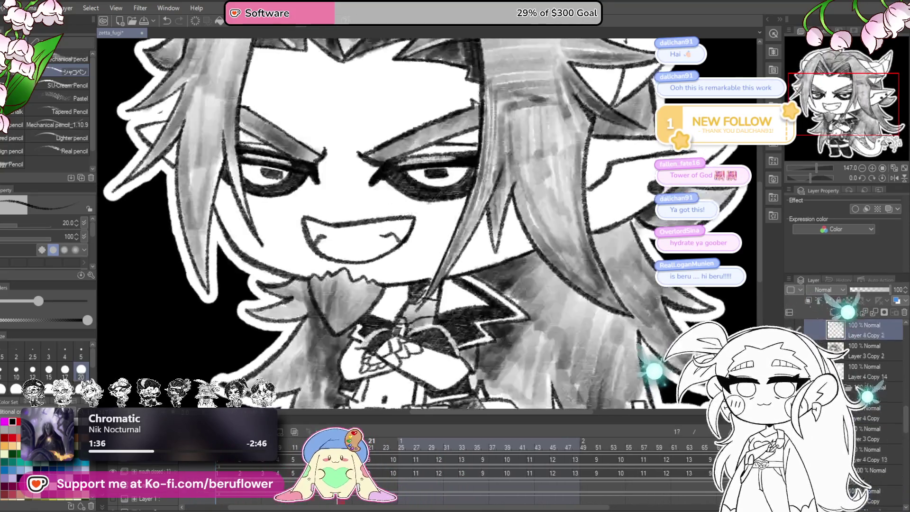
{"action": "left_click_drag", "start_coordinate": [384, 509], "coordinate": [410, 509]}
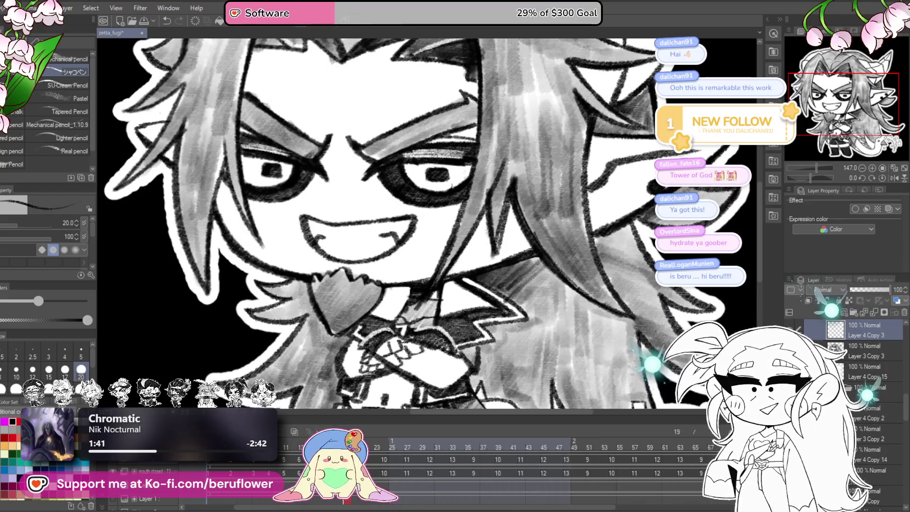
{"action": "left_click", "coordinate": [13, 8]}
{"action": "mouse_move", "coordinate": [50, 69]}
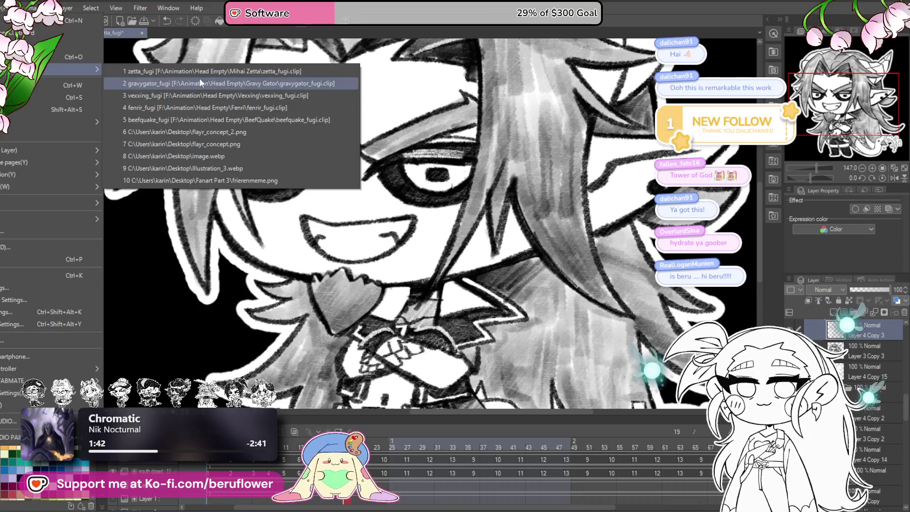
{"action": "left_click", "coordinate": [202, 82]}
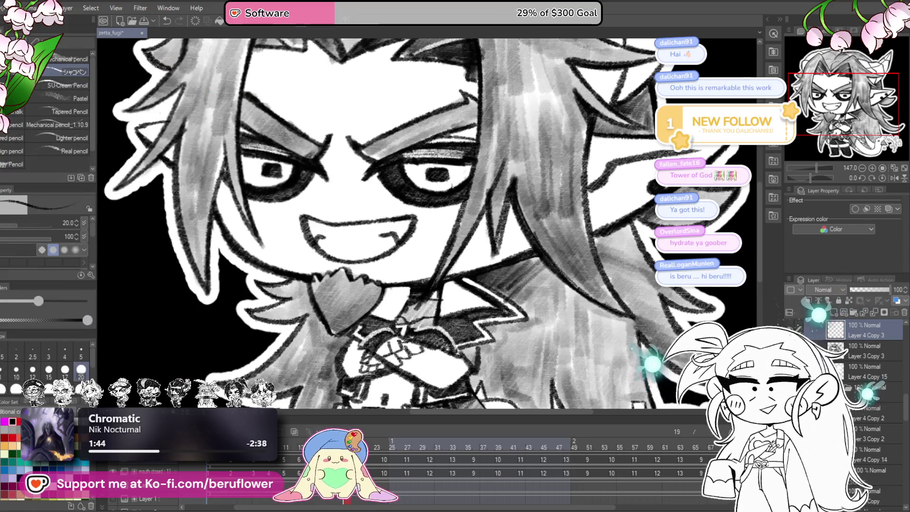
{"action": "scroll", "coordinate": [455, 463], "scroll_direction": "left", "scroll_amount": 3}
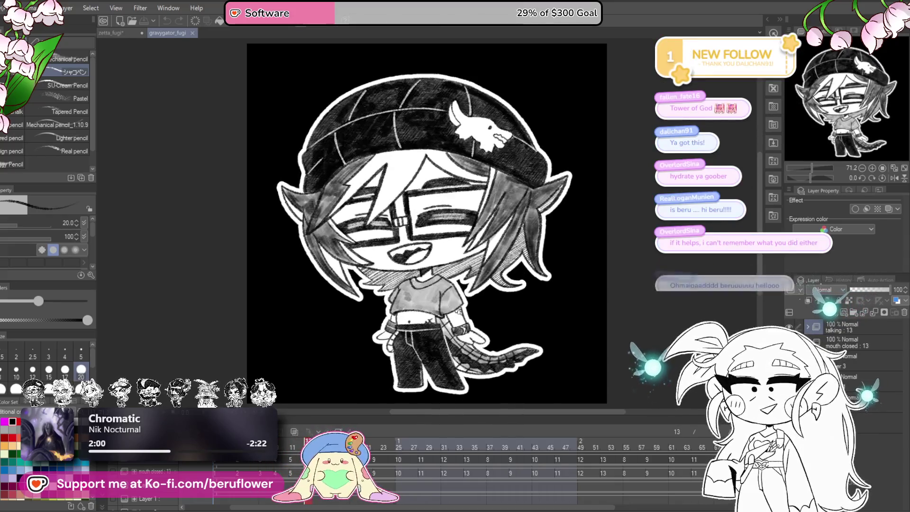
{"action": "left_click", "coordinate": [191, 34]}
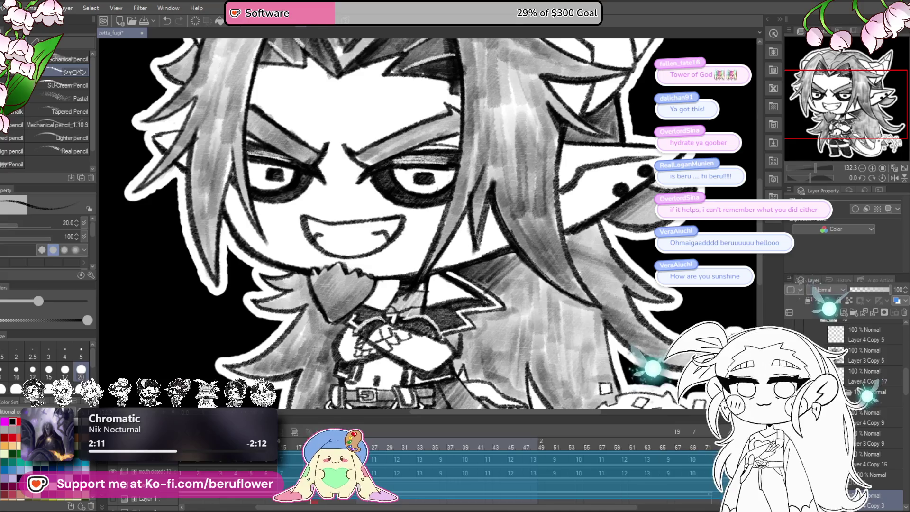
Clear the cel selection, play the zetta_fugi animation, and frame-step to the eyes-closed grin.
{"action": "key", "text": "Escape"}
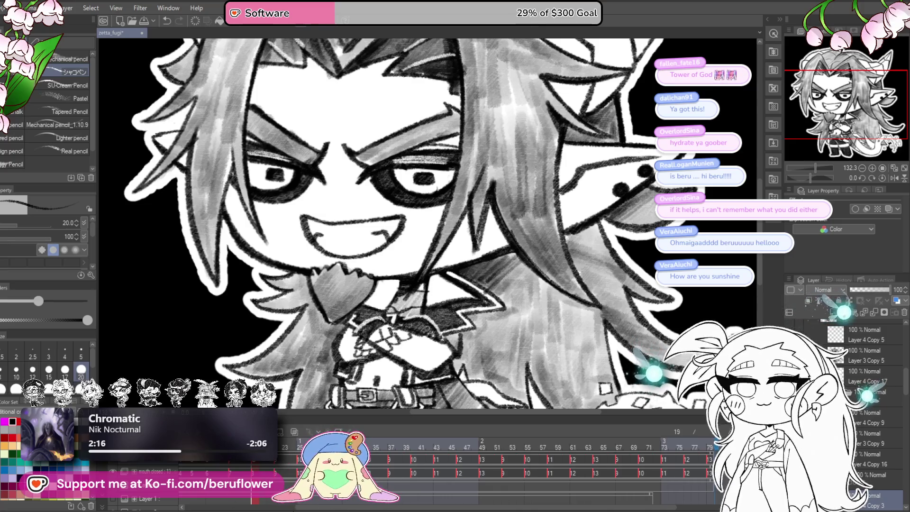
{"action": "scroll", "coordinate": [292, 463], "scroll_direction": "left", "scroll_amount": 3}
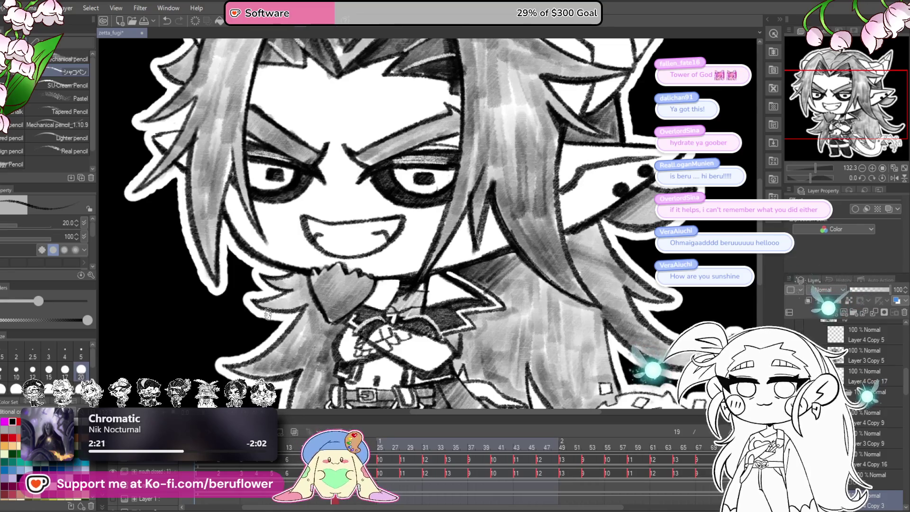
{"action": "key", "text": "space"}
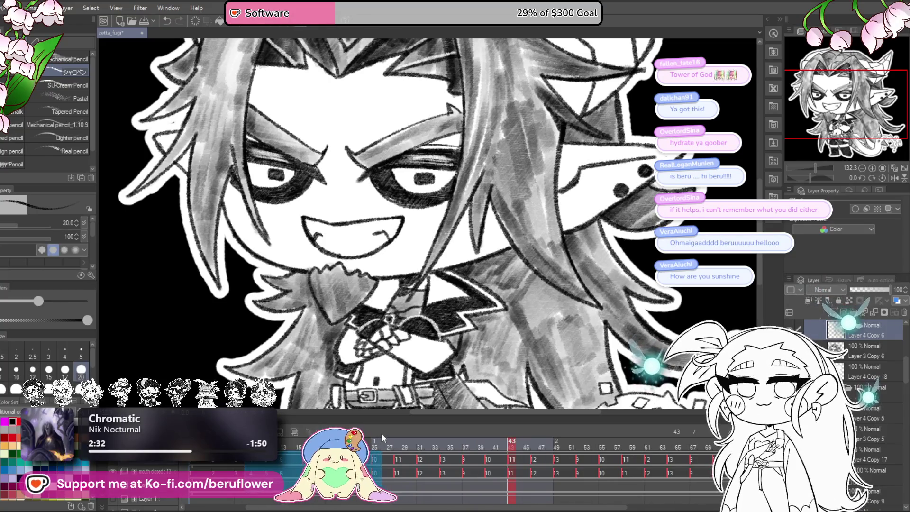
{"action": "scroll", "coordinate": [498, 462], "scroll_direction": "right", "scroll_amount": 2}
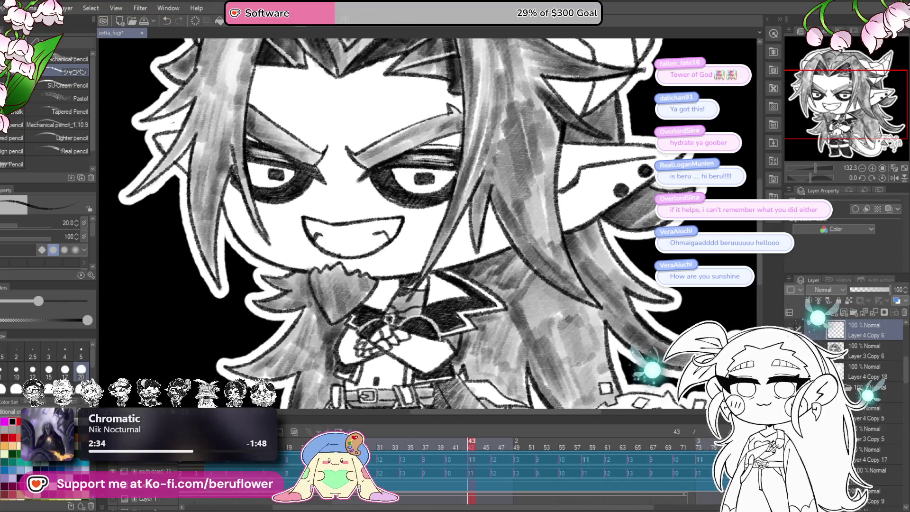
{"action": "scroll", "coordinate": [498, 462], "scroll_direction": "right", "scroll_amount": 2}
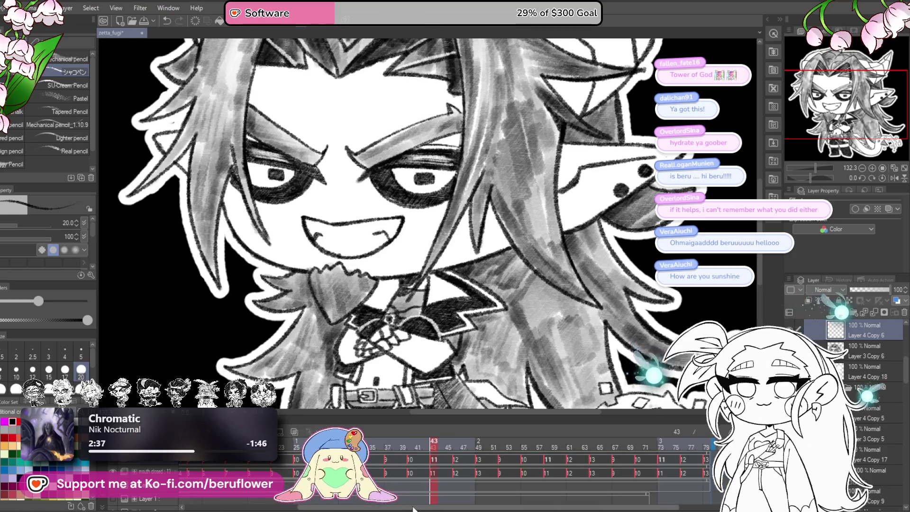
{"action": "scroll", "coordinate": [414, 508], "scroll_direction": "left", "scroll_amount": 5}
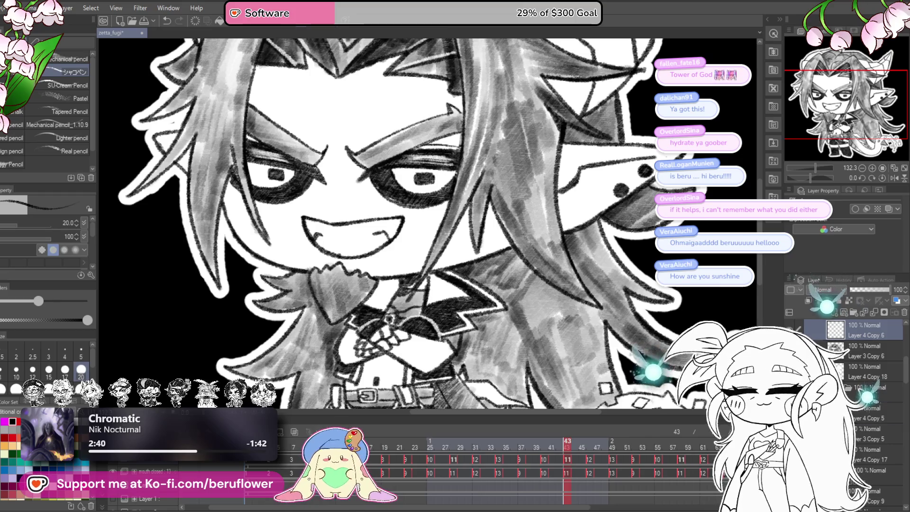
{"action": "left_click", "coordinate": [871, 409]}
{"action": "key", "text": "Right"}
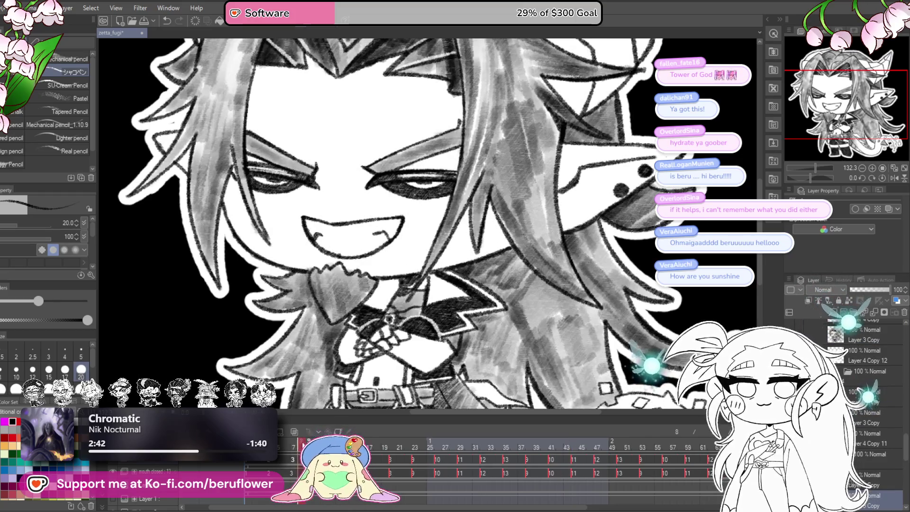
{"action": "key", "text": "Right"}
{"action": "key", "text": "Right"}
{"action": "key", "text": "Right"}
{"action": "key", "text": "Right"}
{"action": "key", "text": "Right"}
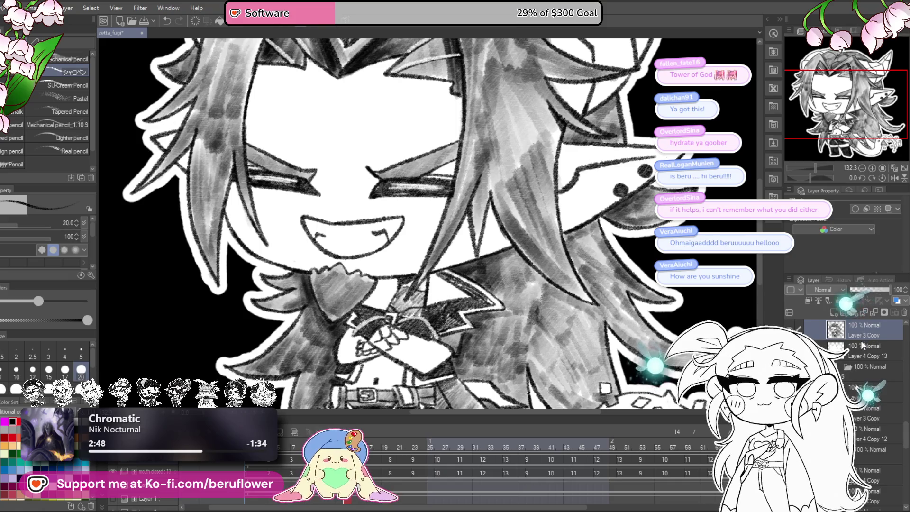
{"action": "scroll", "coordinate": [861, 341], "scroll_direction": "up", "scroll_amount": 1}
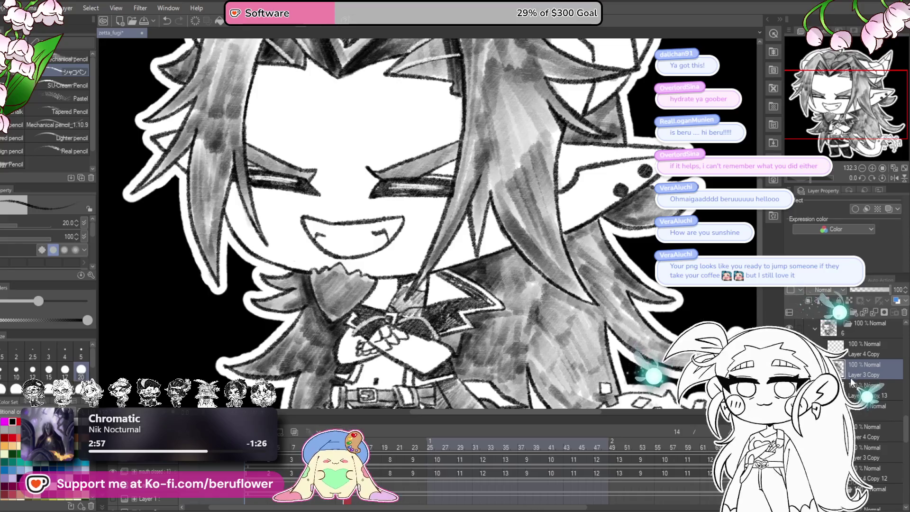
Paste the mouth as a 38% opacity layer, delete it, then undo to restore the grey fanged mouth.
{"action": "key", "text": "ctrl+c"}
{"action": "key", "text": "ctrl+v"}
{"action": "left_click_drag", "start_coordinate": [893, 290], "coordinate": [866, 289]}
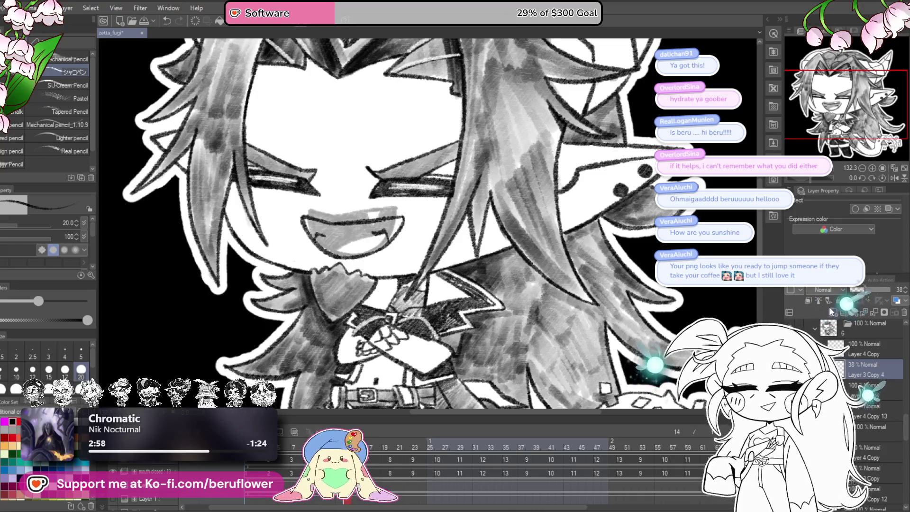
{"action": "left_click", "coordinate": [867, 468]}
{"action": "scroll", "coordinate": [428, 214], "scroll_direction": "up", "scroll_amount": 2}
{"action": "left_click", "coordinate": [864, 369]}
{"action": "left_click", "coordinate": [904, 313]}
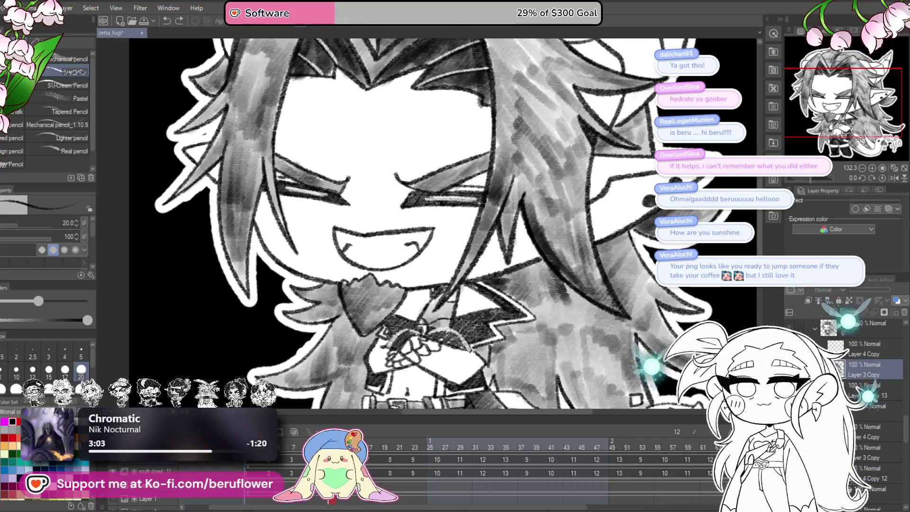
{"action": "left_click", "coordinate": [875, 452]}
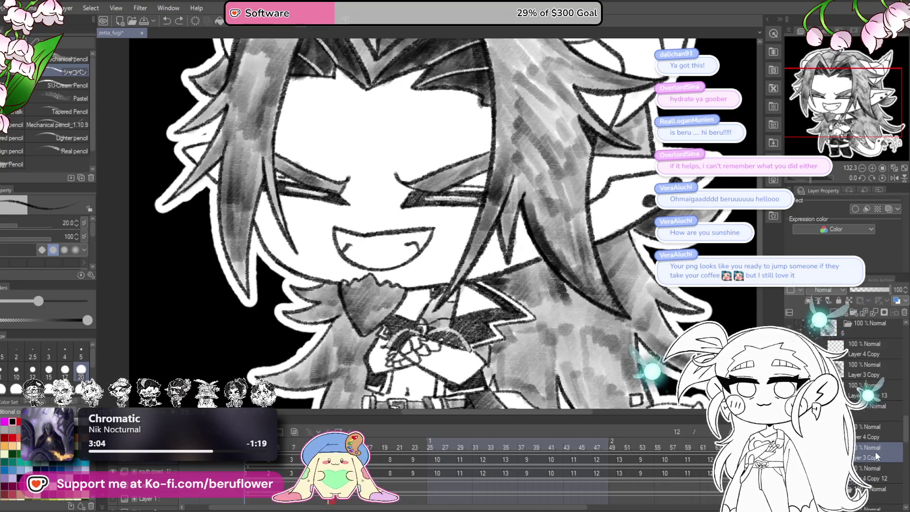
{"action": "key", "text": "ctrl+z"}
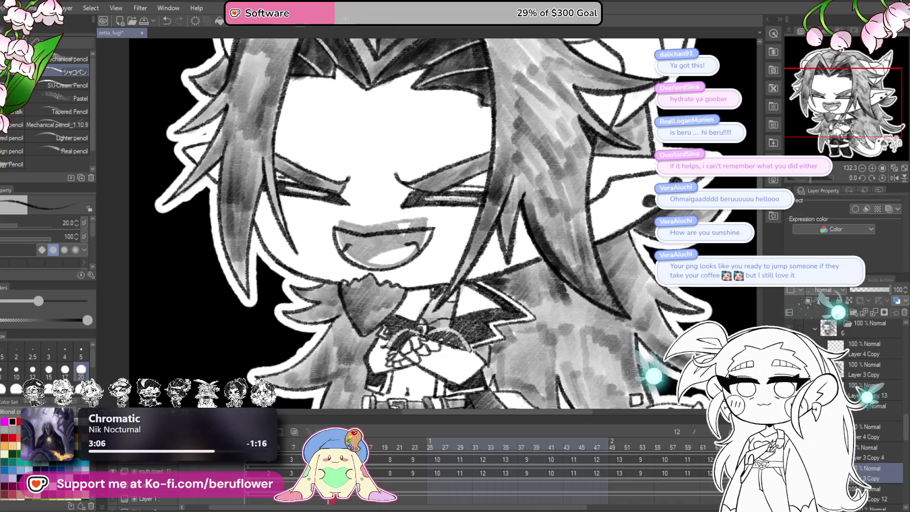
{"action": "key", "text": "ctrl+z"}
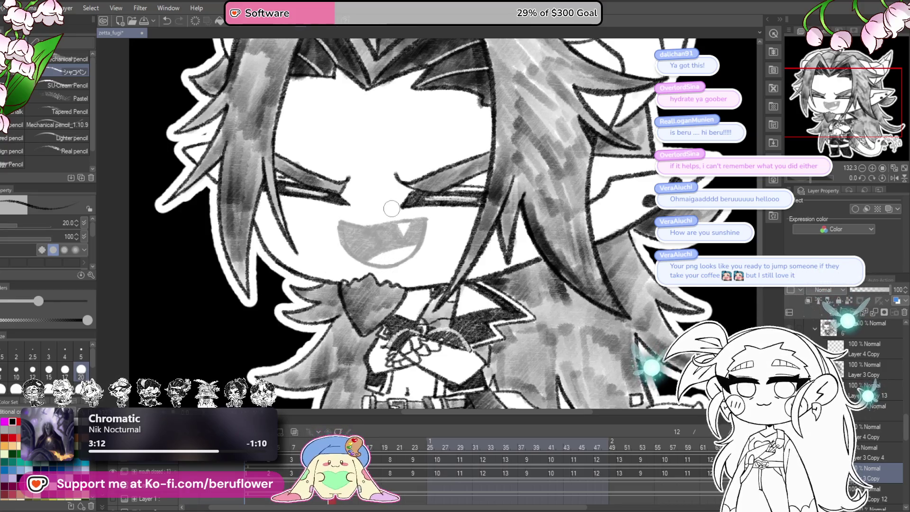
{"action": "scroll", "coordinate": [392, 208], "scroll_direction": "up", "scroll_amount": 1}
{"action": "scroll", "coordinate": [392, 208], "scroll_direction": "up", "scroll_amount": 1}
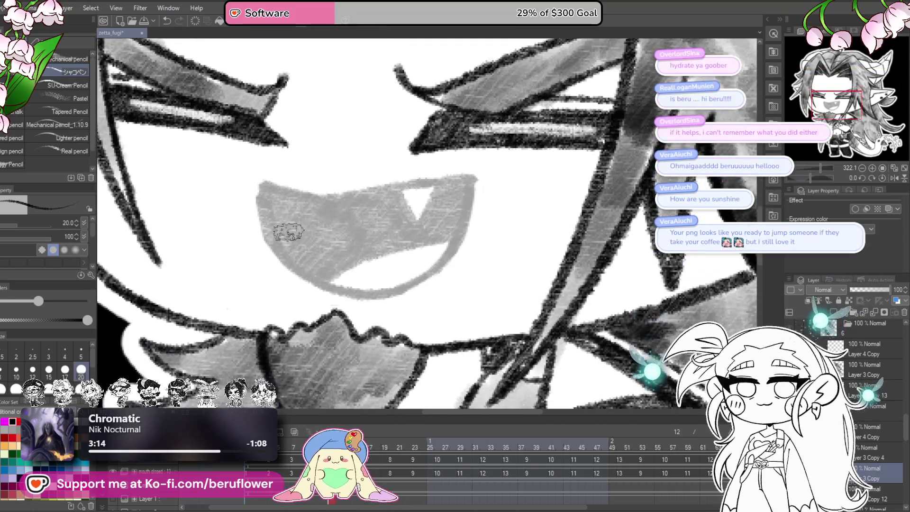
{"action": "scroll", "coordinate": [378, 238], "scroll_direction": "down", "scroll_amount": 1}
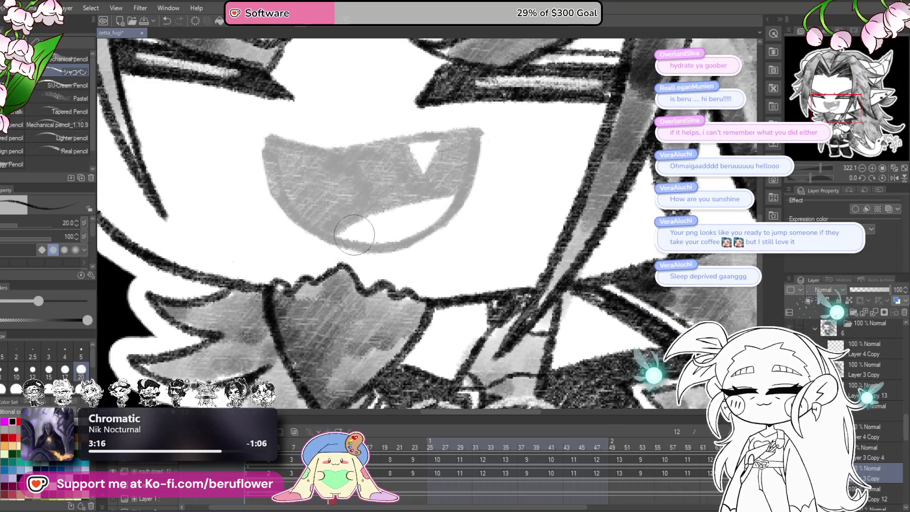
Rotate and tilt the canvas to about -36.8 degrees so the open mouth sits at a drawing angle.
{"action": "left_click_drag", "start_coordinate": [360, 280], "coordinate": [288, 165]}
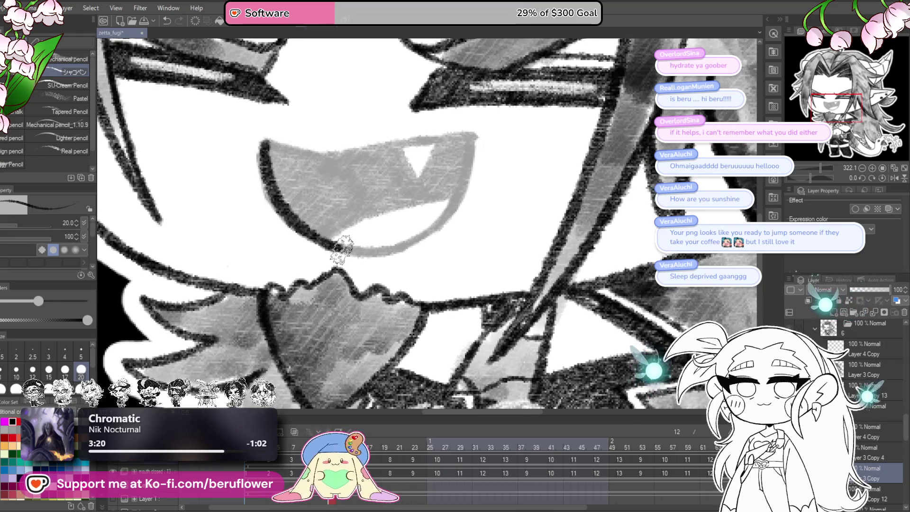
{"action": "left_click_drag", "start_coordinate": [446, 241], "coordinate": [477, 148]}
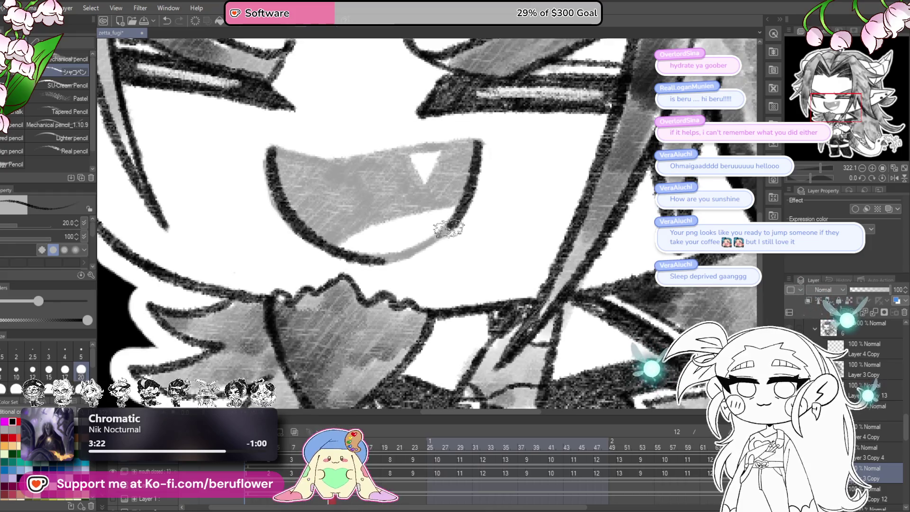
{"action": "left_click_drag", "start_coordinate": [367, 245], "coordinate": [402, 193]}
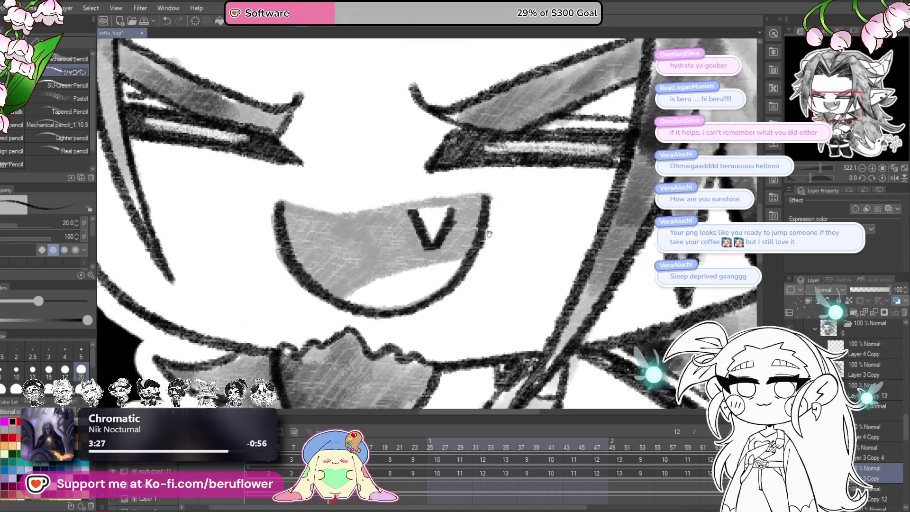
{"action": "left_click_drag", "start_coordinate": [826, 180], "coordinate": [805, 178]}
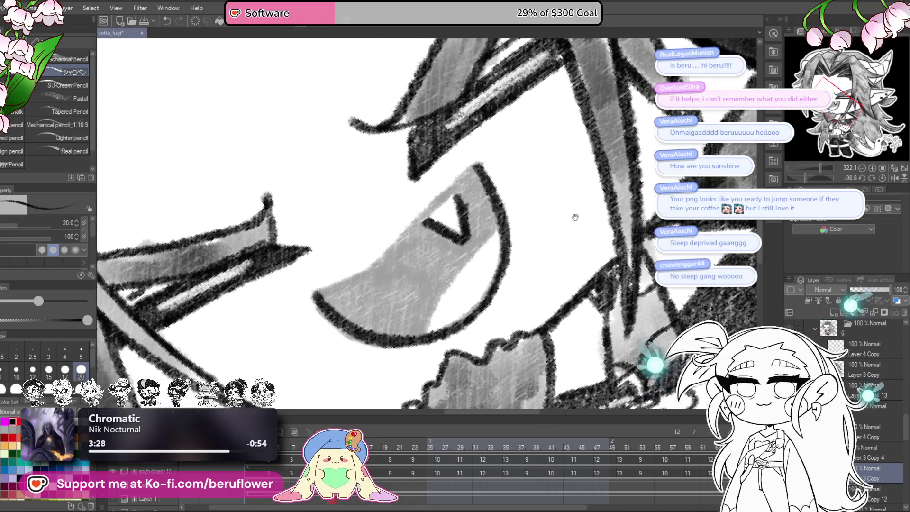
Darken the inside and lower part of the open mouth with pencil, undoing the last stroke.
{"action": "left_click_drag", "start_coordinate": [467, 227], "coordinate": [499, 231]}
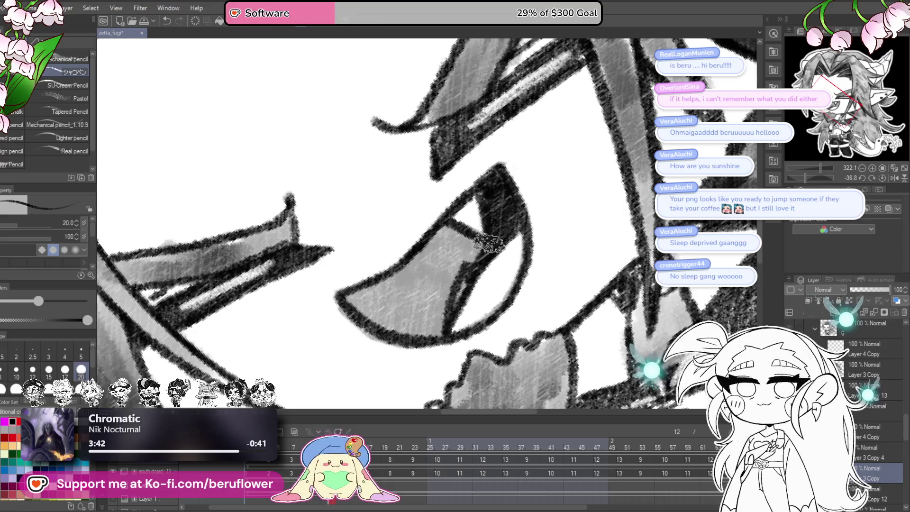
{"action": "left_click_drag", "start_coordinate": [420, 263], "coordinate": [429, 268]}
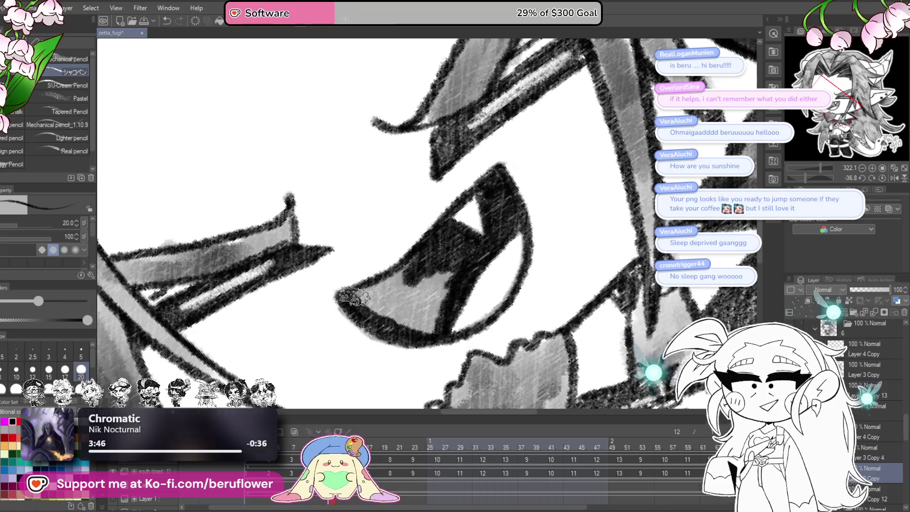
{"action": "left_click_drag", "start_coordinate": [375, 305], "coordinate": [417, 332]}
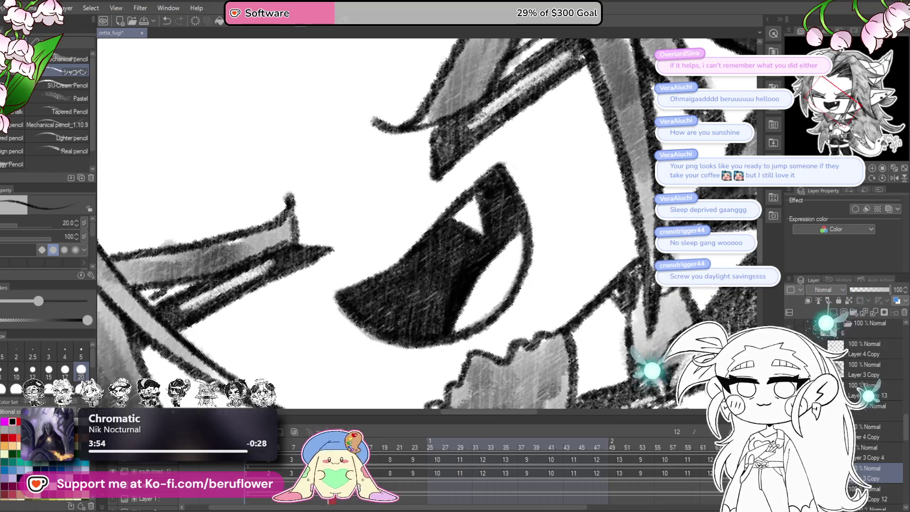
{"action": "key", "text": "ctrl+z"}
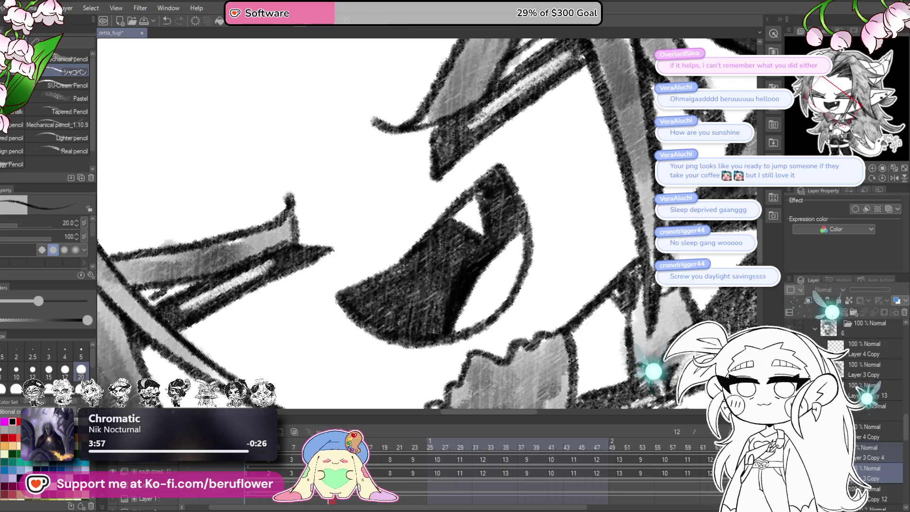
On the layer below, erase then restore grey shading and darken the tongue area's edge.
{"action": "key", "text": "alt+["}
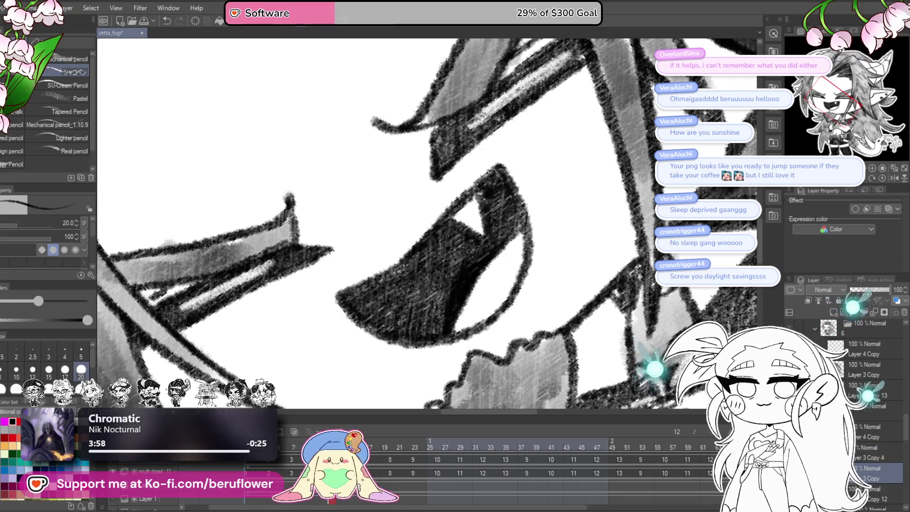
{"action": "left_click_drag", "start_coordinate": [505, 250], "coordinate": [459, 314]}
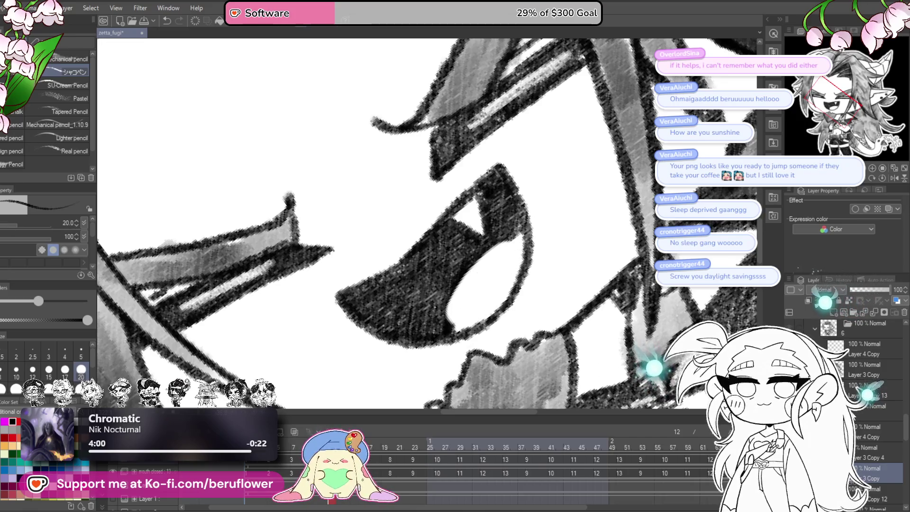
{"action": "key", "text": "ctrl+z"}
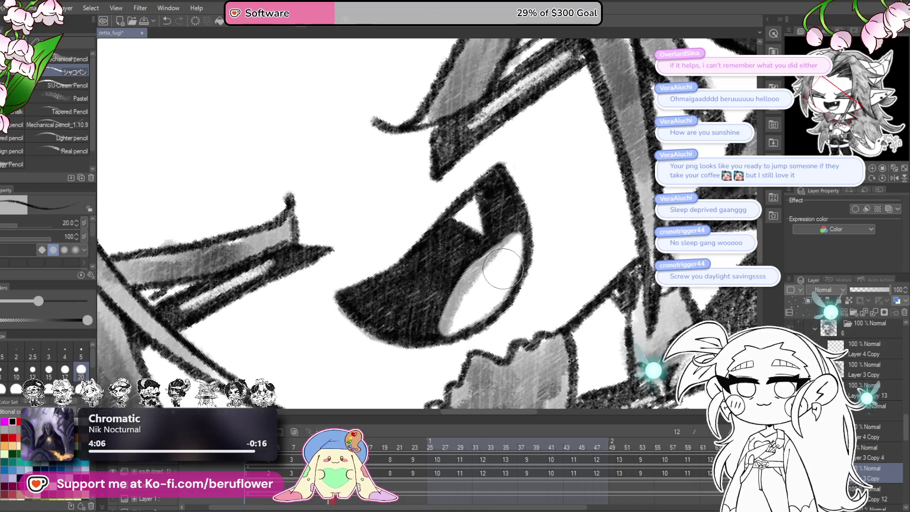
{"action": "left_click_drag", "start_coordinate": [505, 242], "coordinate": [475, 274]}
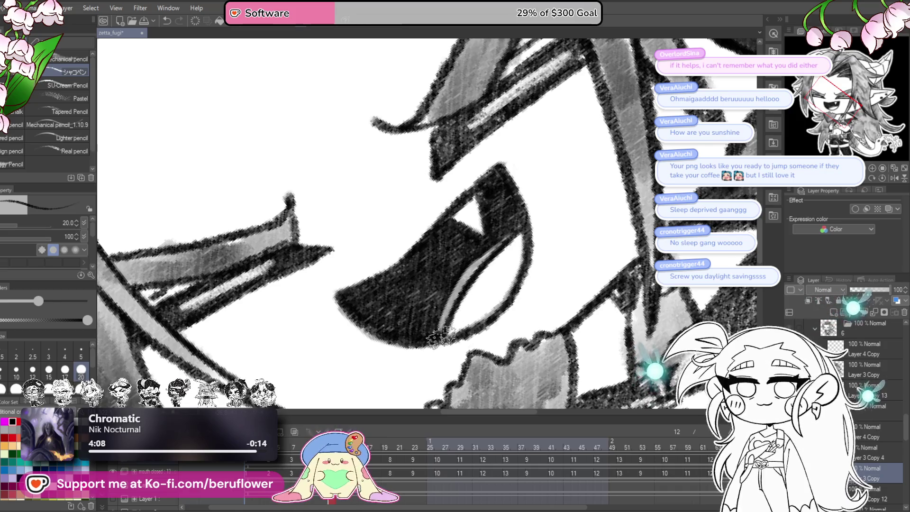
{"action": "scroll", "coordinate": [519, 223], "scroll_direction": "down", "scroll_amount": 3}
{"action": "scroll", "coordinate": [519, 222], "scroll_direction": "down", "scroll_amount": 3}
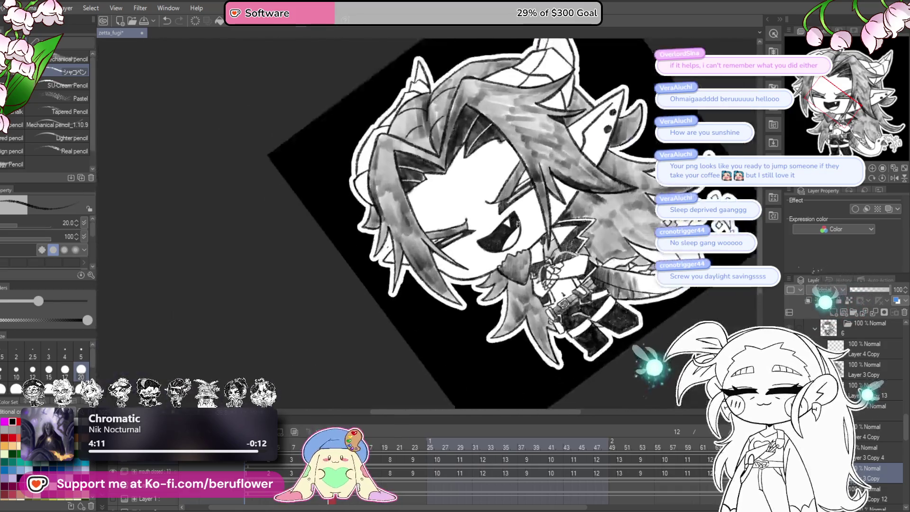
{"action": "scroll", "coordinate": [515, 223], "scroll_direction": "up", "scroll_amount": 2}
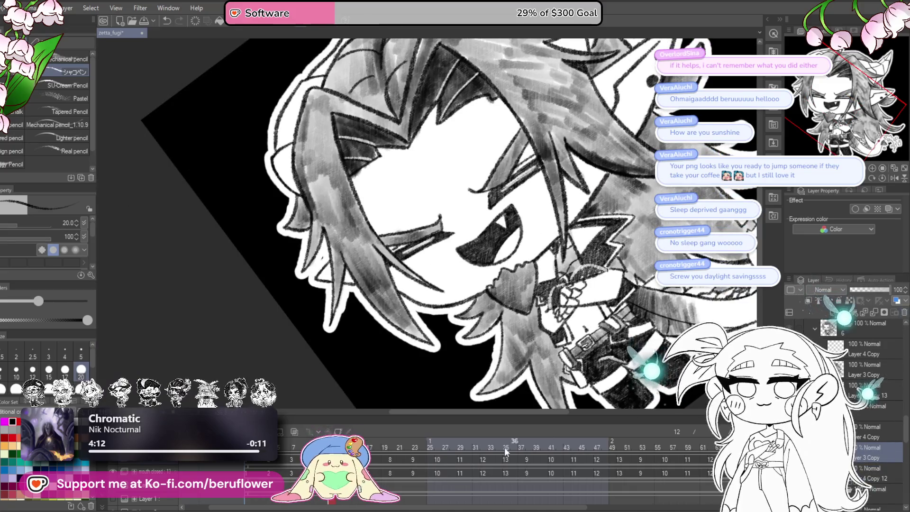
Step frames forward and back to land on the grey-filled open-mouth frame with its outline restored.
{"action": "key", "text": "Right"}
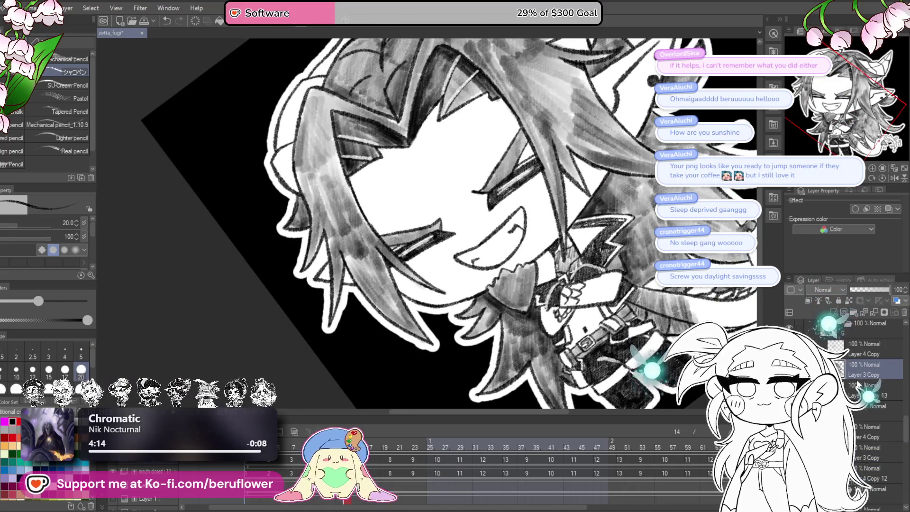
{"action": "key", "text": "Left"}
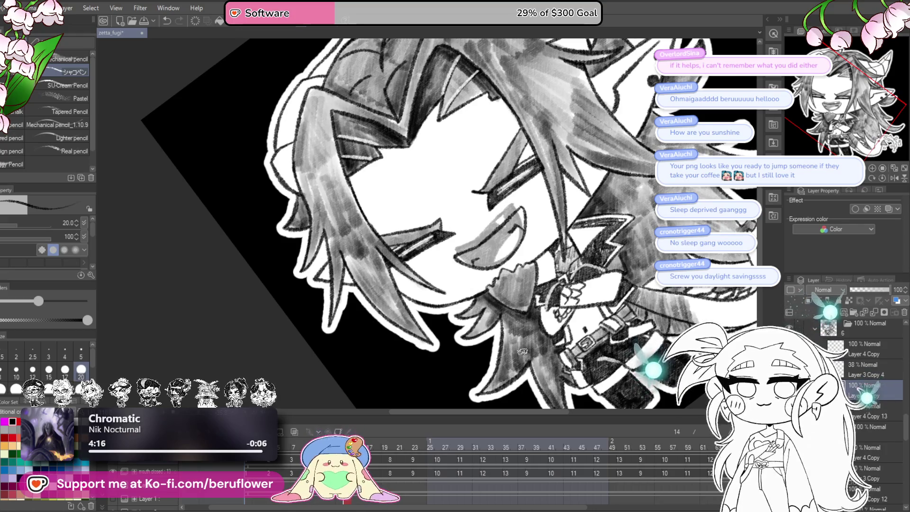
{"action": "scroll", "coordinate": [524, 350], "scroll_direction": "up", "scroll_amount": 1}
{"action": "scroll", "coordinate": [522, 301], "scroll_direction": "up", "scroll_amount": 1}
{"action": "scroll", "coordinate": [521, 251], "scroll_direction": "up", "scroll_amount": 1}
{"action": "scroll", "coordinate": [520, 151], "scroll_direction": "up", "scroll_amount": 1}
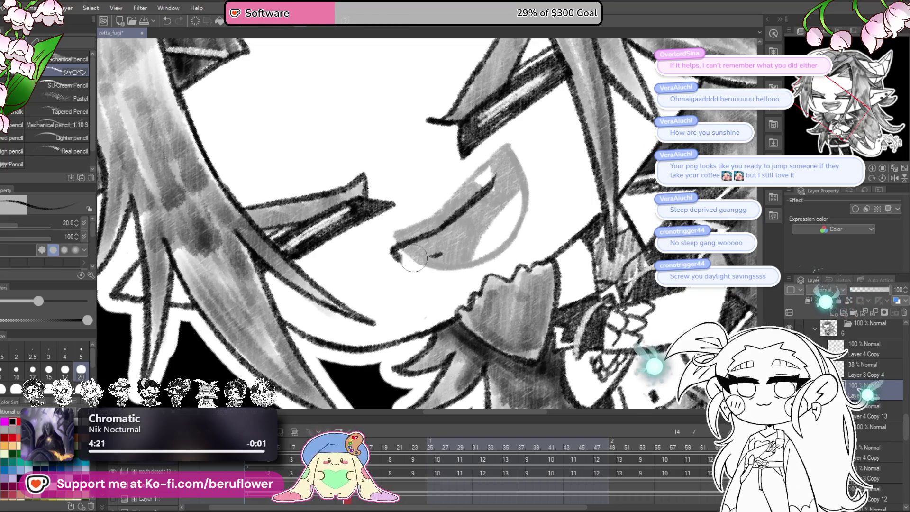
{"action": "key", "text": "Right"}
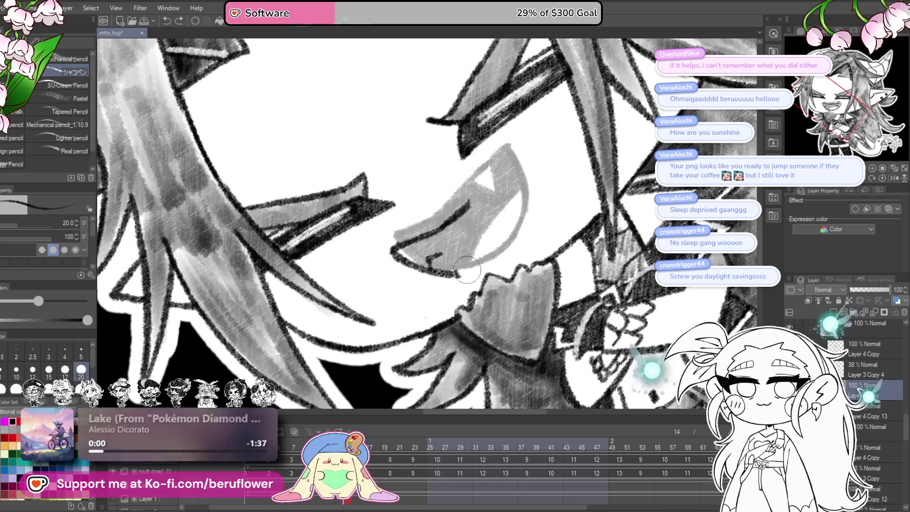
Erase the old lower lip line and redraw the mouth's upper edge, triangular tooth and right edge.
{"action": "left_click_drag", "start_coordinate": [478, 262], "coordinate": [401, 251]}
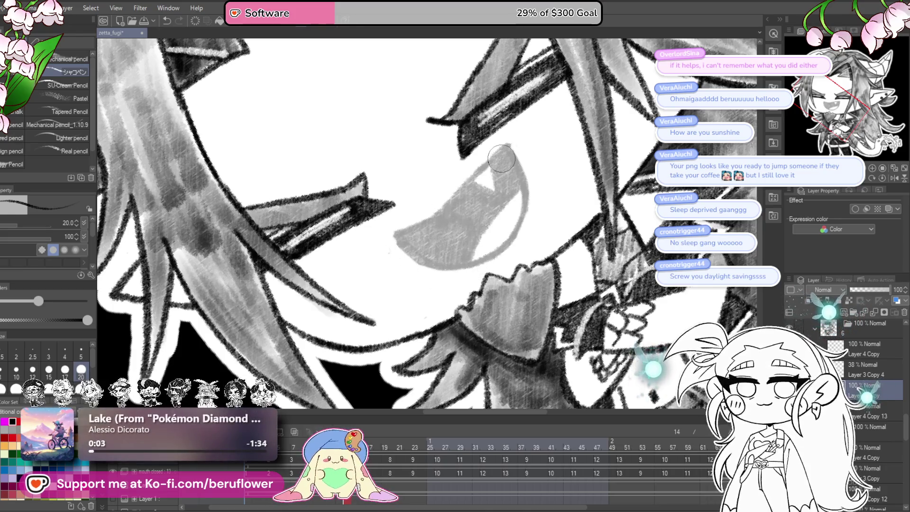
{"action": "scroll", "coordinate": [501, 159], "scroll_direction": "up", "scroll_amount": 1}
{"action": "scroll", "coordinate": [501, 158], "scroll_direction": "up", "scroll_amount": 1}
{"action": "scroll", "coordinate": [500, 159], "scroll_direction": "up", "scroll_amount": 1}
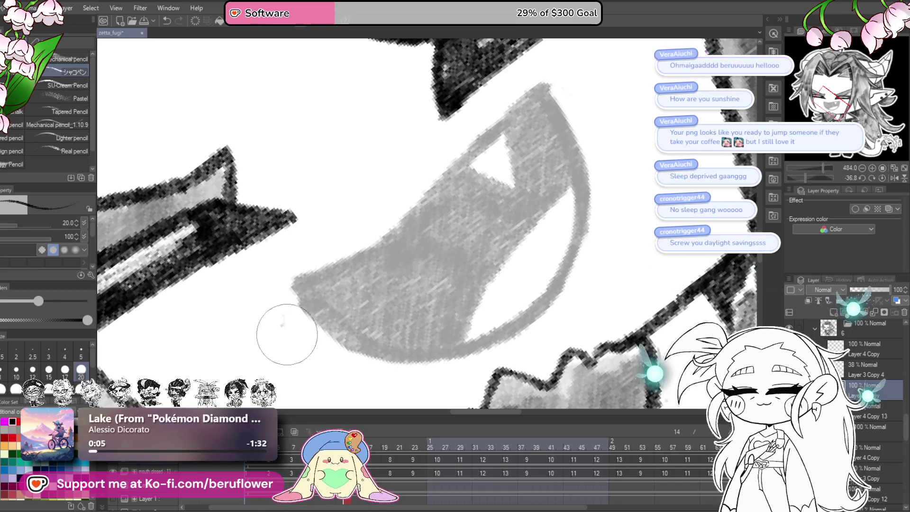
{"action": "scroll", "coordinate": [541, 122], "scroll_direction": "up", "scroll_amount": 1}
{"action": "scroll", "coordinate": [540, 123], "scroll_direction": "up", "scroll_amount": 1}
{"action": "mouse_move", "coordinate": [541, 123]}
{"action": "left_mouse_down"}
{"action": "mouse_move", "coordinate": [384, 280]}
{"action": "mouse_move", "coordinate": [502, 250]}
{"action": "mouse_move", "coordinate": [460, 231]}
{"action": "mouse_move", "coordinate": [514, 241]}
{"action": "left_mouse_up"}
{"action": "mouse_move", "coordinate": [505, 167]}
{"action": "left_mouse_down"}
{"action": "mouse_move", "coordinate": [523, 231]}
{"action": "mouse_move", "coordinate": [527, 212]}
{"action": "left_mouse_up"}
{"action": "mouse_move", "coordinate": [544, 133]}
{"action": "left_mouse_down"}
{"action": "mouse_move", "coordinate": [589, 264]}
{"action": "mouse_move", "coordinate": [579, 174]}
{"action": "left_mouse_up"}
{"action": "mouse_move", "coordinate": [580, 142]}
{"action": "left_mouse_down"}
{"action": "mouse_move", "coordinate": [575, 179]}
{"action": "mouse_move", "coordinate": [534, 260]}
{"action": "mouse_move", "coordinate": [452, 312]}
{"action": "mouse_move", "coordinate": [325, 294]}
{"action": "mouse_move", "coordinate": [277, 235]}
{"action": "left_mouse_up"}
Line the mouth's left edges in dark pencil and start filling its interior dark.
{"action": "mouse_move", "coordinate": [412, 203]}
{"action": "left_mouse_down"}
{"action": "mouse_move", "coordinate": [504, 199]}
{"action": "mouse_move", "coordinate": [377, 239]}
{"action": "left_mouse_up"}
{"action": "left_click_drag", "start_coordinate": [460, 184], "coordinate": [342, 234]}
{"action": "mouse_move", "coordinate": [541, 178]}
{"action": "left_mouse_down"}
{"action": "mouse_move", "coordinate": [438, 301]}
{"action": "mouse_move", "coordinate": [455, 241]}
{"action": "mouse_move", "coordinate": [426, 342]}
{"action": "mouse_move", "coordinate": [395, 332]}
{"action": "mouse_move", "coordinate": [406, 234]}
{"action": "mouse_move", "coordinate": [377, 213]}
{"action": "mouse_move", "coordinate": [356, 228]}
{"action": "left_mouse_up"}
{"action": "mouse_move", "coordinate": [331, 277]}
{"action": "left_mouse_down"}
{"action": "mouse_move", "coordinate": [437, 238]}
{"action": "mouse_move", "coordinate": [412, 227]}
{"action": "mouse_move", "coordinate": [377, 248]}
{"action": "mouse_move", "coordinate": [398, 274]}
{"action": "mouse_move", "coordinate": [448, 274]}
{"action": "mouse_move", "coordinate": [526, 306]}
{"action": "mouse_move", "coordinate": [419, 285]}
{"action": "mouse_move", "coordinate": [494, 297]}
{"action": "mouse_move", "coordinate": [427, 249]}
{"action": "mouse_move", "coordinate": [449, 272]}
{"action": "mouse_move", "coordinate": [447, 299]}
{"action": "left_mouse_up"}
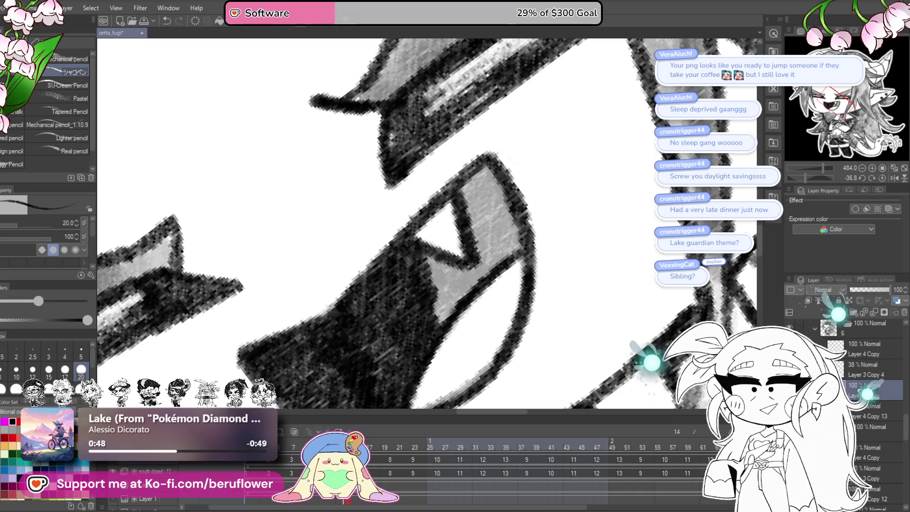
{"action": "scroll", "coordinate": [393, 149], "scroll_direction": "down", "scroll_amount": 1}
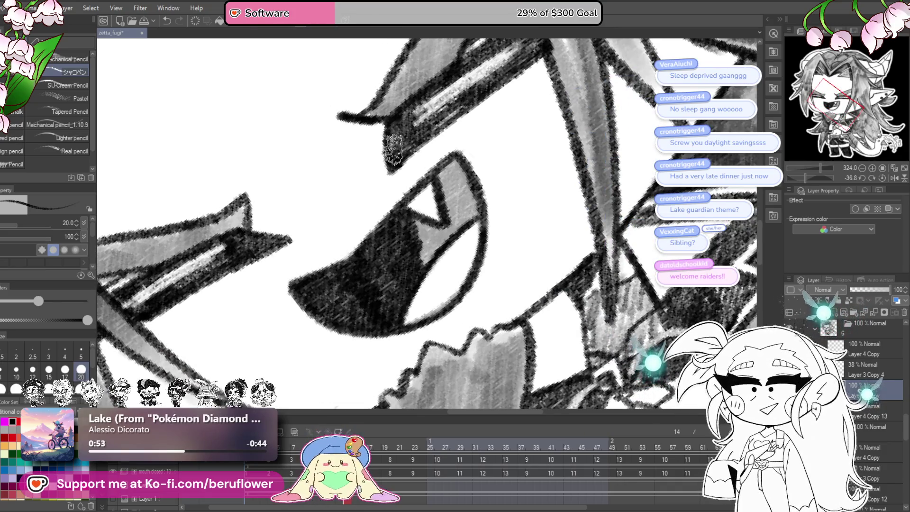
Reset the canvas rotation to upright and recentre the view on the mouth for the final fill.
{"action": "left_click", "coordinate": [871, 180]}
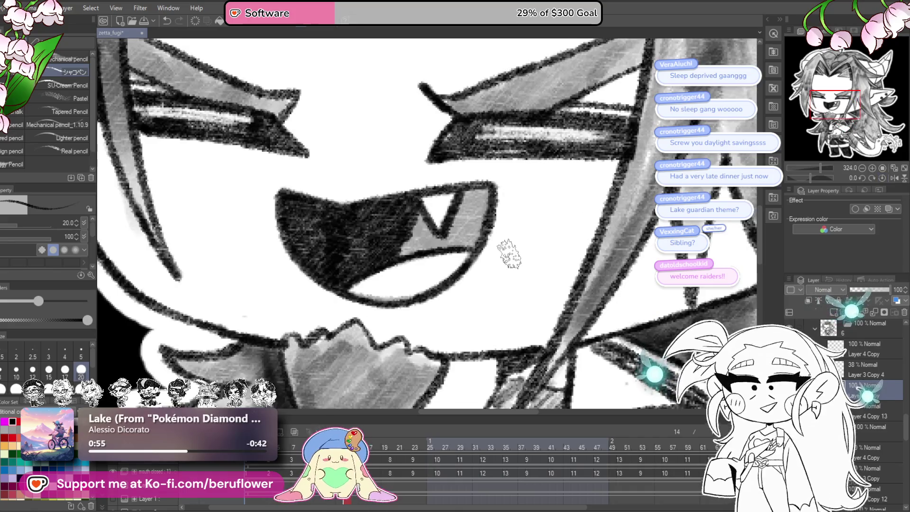
{"action": "left_click_drag", "start_coordinate": [510, 254], "coordinate": [499, 319]}
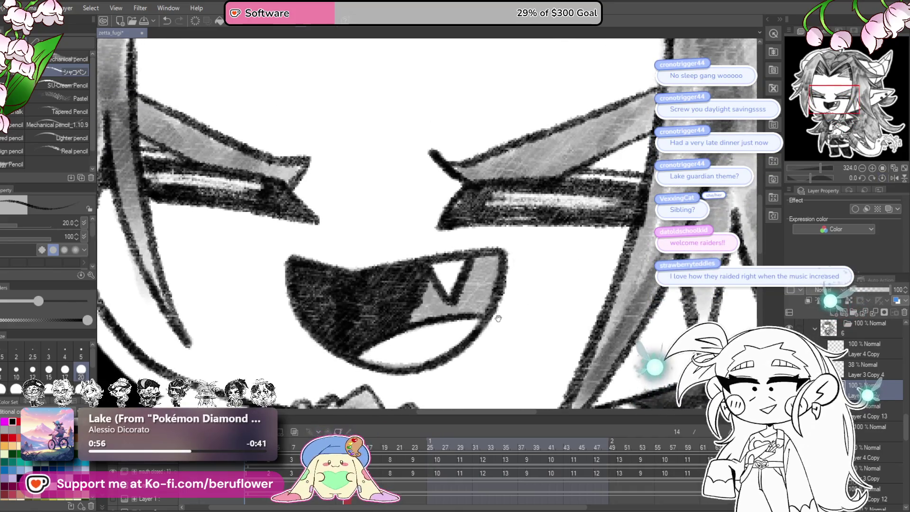
{"action": "left_click_drag", "start_coordinate": [489, 339], "coordinate": [401, 287]}
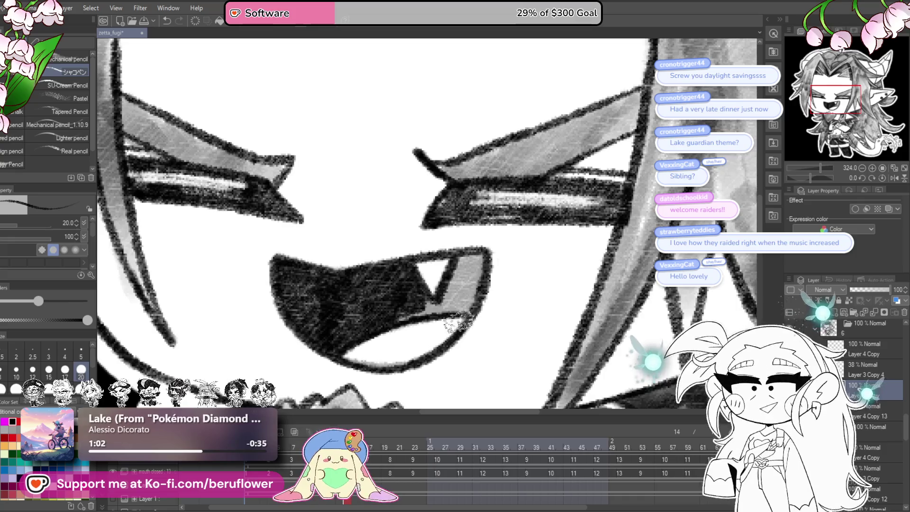
{"action": "mouse_move", "coordinate": [446, 346]}
{"action": "left_mouse_down"}
{"action": "mouse_move", "coordinate": [436, 333]}
{"action": "mouse_move", "coordinate": [460, 347]}
{"action": "left_mouse_up"}
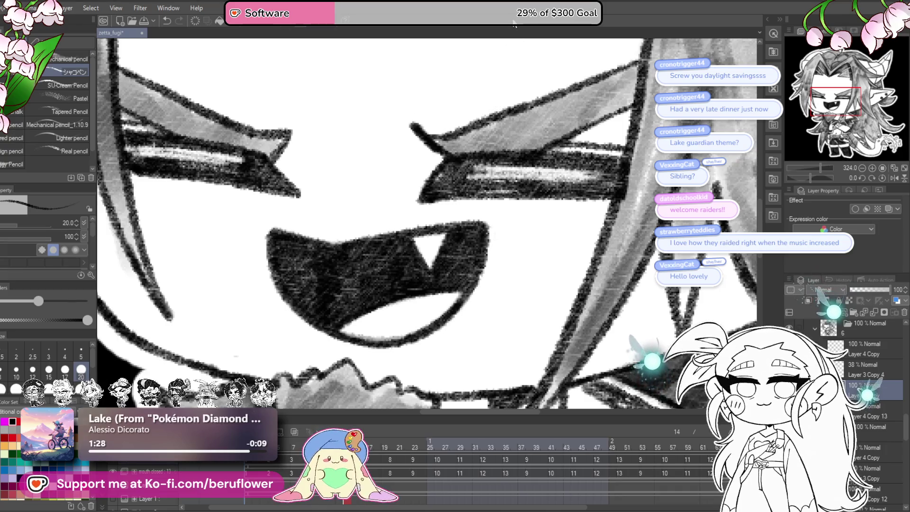
{"action": "scroll", "coordinate": [531, 228], "scroll_direction": "down", "scroll_amount": 2}
{"action": "scroll", "coordinate": [530, 228], "scroll_direction": "down", "scroll_amount": 2}
{"action": "scroll", "coordinate": [530, 228], "scroll_direction": "down", "scroll_amount": 2}
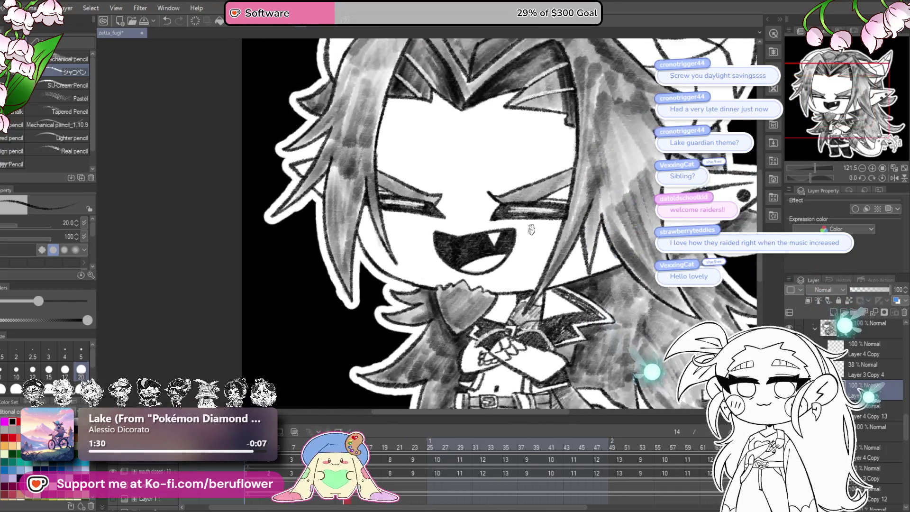
{"action": "scroll", "coordinate": [531, 228], "scroll_direction": "down", "scroll_amount": 1}
Jump to a later frame and select its mouth drawing beneath Layer 3 Copy 3.
{"action": "left_click", "coordinate": [864, 370]}
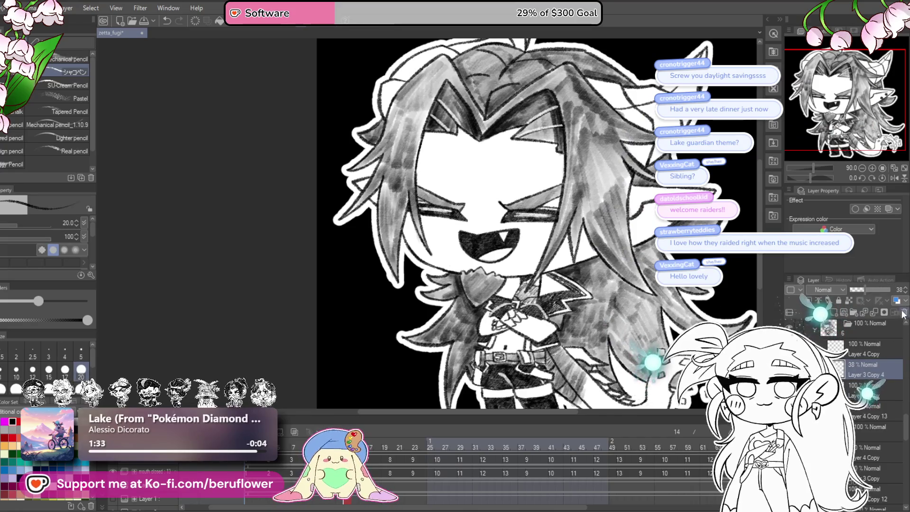
{"action": "left_click", "coordinate": [864, 331]}
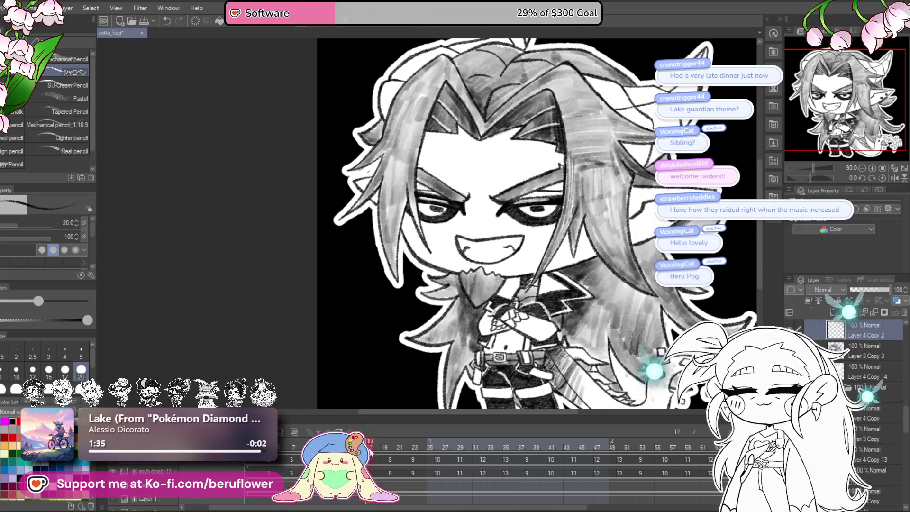
{"action": "left_click", "coordinate": [391, 445]}
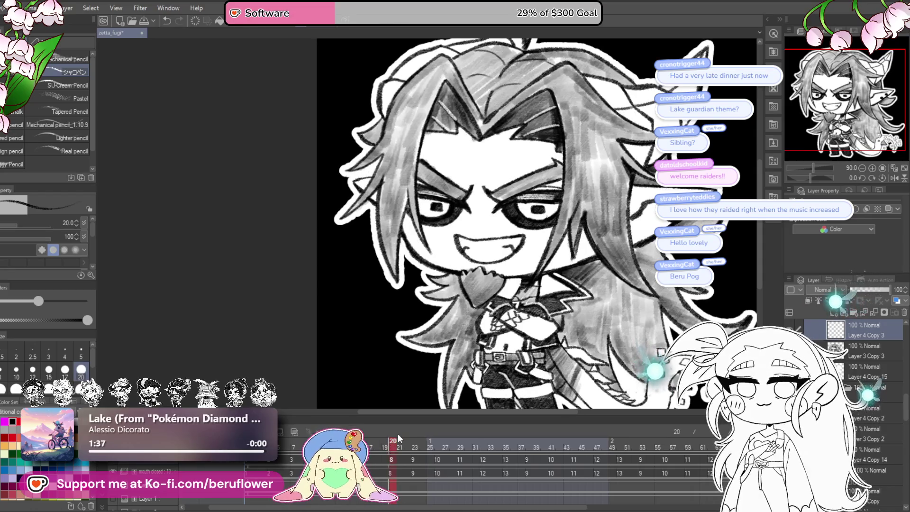
{"action": "left_click_drag", "start_coordinate": [527, 508], "coordinate": [542, 509]}
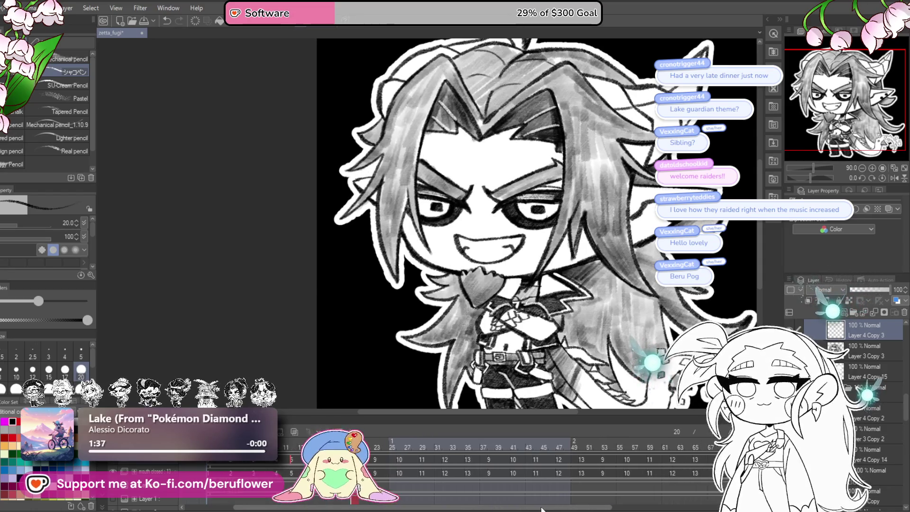
{"action": "left_click", "coordinate": [861, 377]}
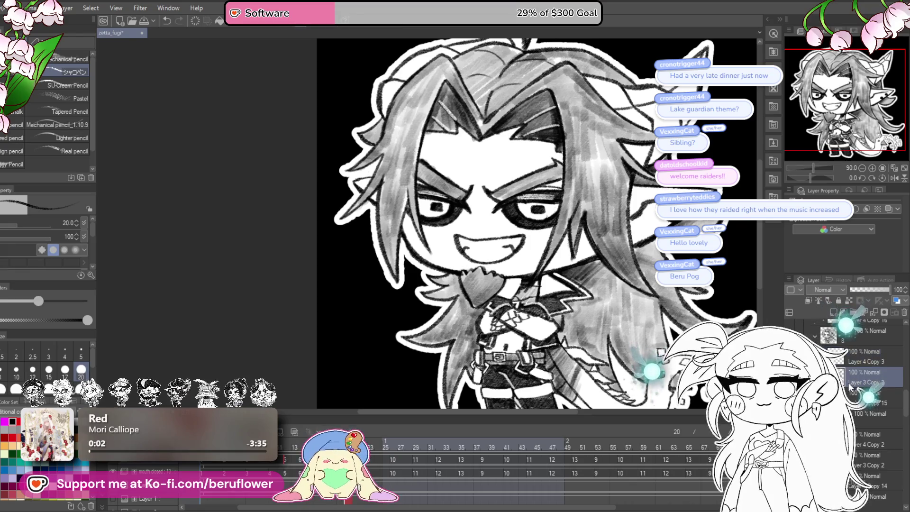
{"action": "left_click", "coordinate": [866, 395]}
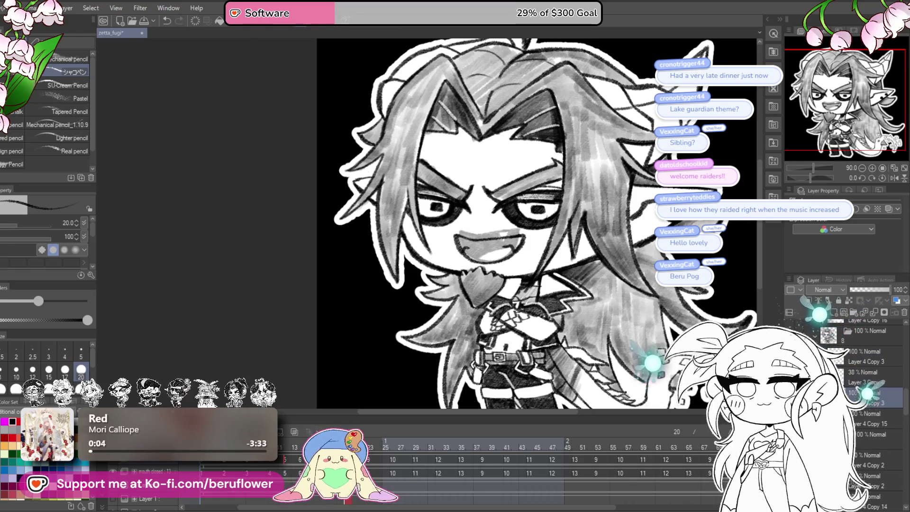
{"action": "scroll", "coordinate": [533, 217], "scroll_direction": "up", "scroll_amount": 5}
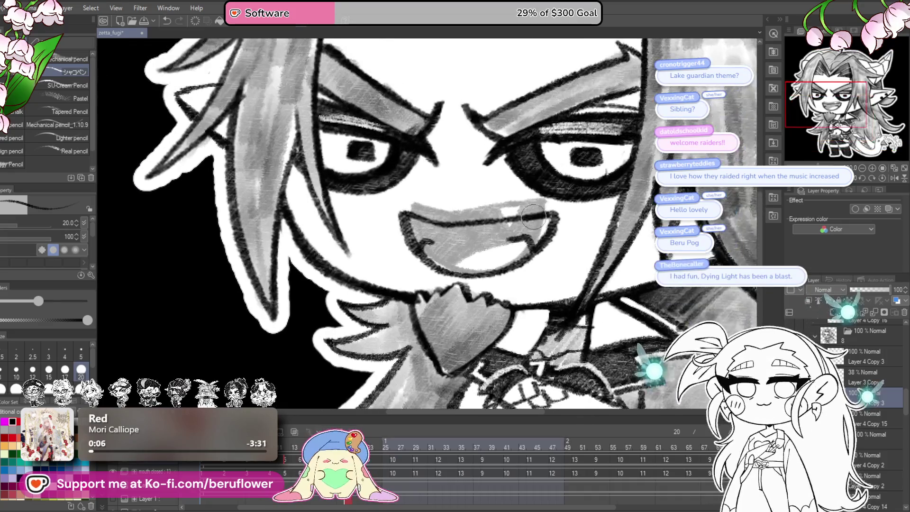
Rework the lower mouth outline and build thick dark strokes from the fang to the mouth edge.
{"action": "mouse_move", "coordinate": [533, 217]}
{"action": "left_mouse_down"}
{"action": "mouse_move", "coordinate": [413, 249]}
{"action": "mouse_move", "coordinate": [512, 213]}
{"action": "mouse_move", "coordinate": [505, 249]}
{"action": "left_mouse_up"}
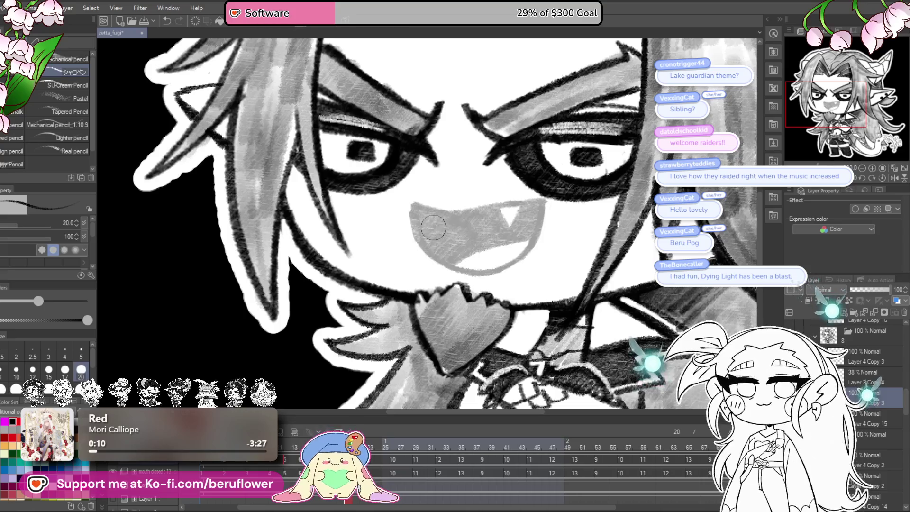
{"action": "scroll", "coordinate": [432, 226], "scroll_direction": "up", "scroll_amount": 1}
{"action": "scroll", "coordinate": [432, 217], "scroll_direction": "up", "scroll_amount": 1}
{"action": "mouse_move", "coordinate": [548, 198]}
{"action": "left_mouse_down"}
{"action": "mouse_move", "coordinate": [576, 242]}
{"action": "mouse_move", "coordinate": [611, 188]}
{"action": "mouse_move", "coordinate": [579, 239]}
{"action": "left_mouse_up"}
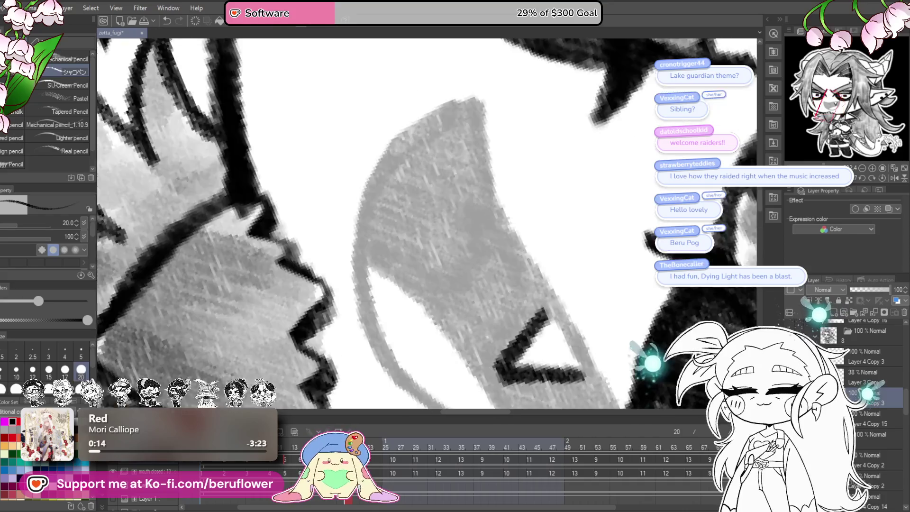
{"action": "left_click_drag", "start_coordinate": [541, 213], "coordinate": [620, 284]}
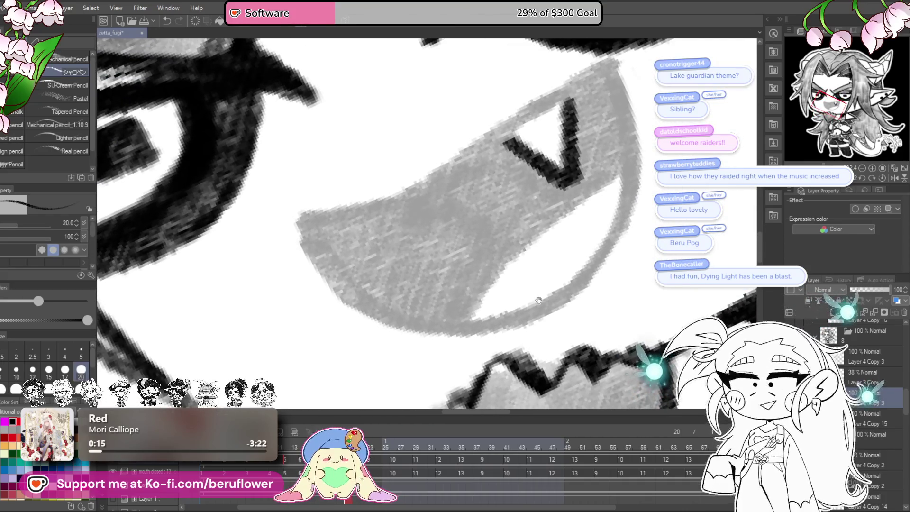
{"action": "left_click_drag", "start_coordinate": [539, 300], "coordinate": [562, 316]}
{"action": "left_click_drag", "start_coordinate": [641, 188], "coordinate": [541, 267]}
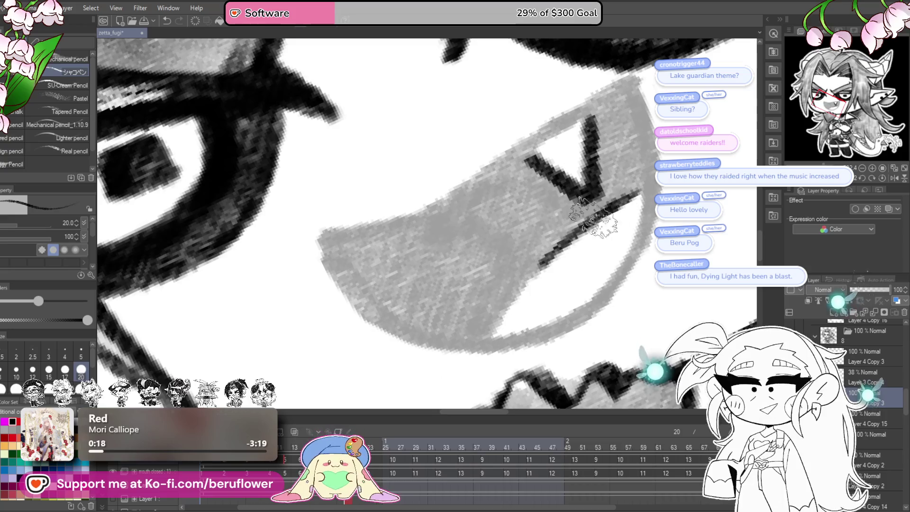
{"action": "left_click_drag", "start_coordinate": [594, 217], "coordinate": [491, 327]}
{"action": "left_click_drag", "start_coordinate": [540, 270], "coordinate": [477, 352]}
{"action": "left_click_drag", "start_coordinate": [618, 89], "coordinate": [626, 132]}
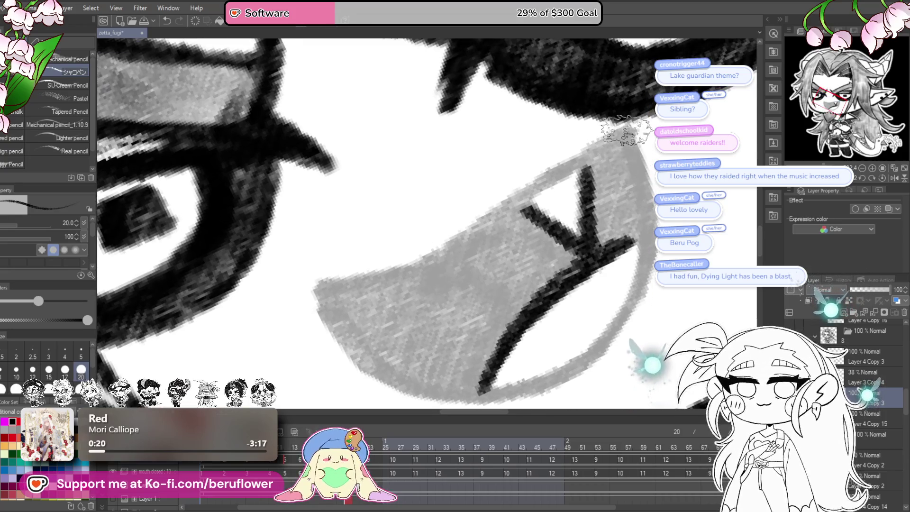
Thicken the mouth's right and upper-right outlines black and fill the interior dark around the fang.
{"action": "mouse_move", "coordinate": [462, 235]}
{"action": "left_mouse_down"}
{"action": "mouse_move", "coordinate": [541, 203]}
{"action": "mouse_move", "coordinate": [498, 203]}
{"action": "left_mouse_up"}
{"action": "mouse_move", "coordinate": [555, 125]}
{"action": "left_mouse_down"}
{"action": "mouse_move", "coordinate": [584, 213]}
{"action": "mouse_move", "coordinate": [576, 291]}
{"action": "mouse_move", "coordinate": [568, 191]}
{"action": "mouse_move", "coordinate": [416, 302]}
{"action": "mouse_move", "coordinate": [355, 265]}
{"action": "mouse_move", "coordinate": [306, 207]}
{"action": "left_mouse_up"}
{"action": "left_click_drag", "start_coordinate": [607, 204], "coordinate": [586, 243]}
{"action": "mouse_move", "coordinate": [555, 207]}
{"action": "left_mouse_down"}
{"action": "mouse_move", "coordinate": [561, 113]}
{"action": "mouse_move", "coordinate": [583, 82]}
{"action": "mouse_move", "coordinate": [594, 186]}
{"action": "mouse_move", "coordinate": [569, 103]}
{"action": "mouse_move", "coordinate": [590, 184]}
{"action": "left_mouse_up"}
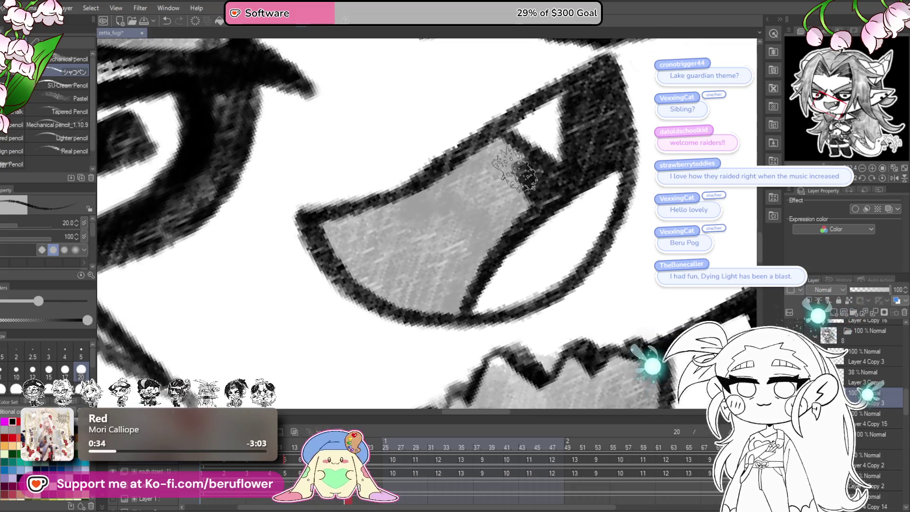
{"action": "left_click_drag", "start_coordinate": [498, 143], "coordinate": [597, 157]}
{"action": "mouse_move", "coordinate": [562, 274]}
{"action": "left_mouse_down"}
{"action": "mouse_move", "coordinate": [541, 242]}
{"action": "mouse_move", "coordinate": [554, 213]}
{"action": "mouse_move", "coordinate": [598, 174]}
{"action": "mouse_move", "coordinate": [605, 242]}
{"action": "mouse_move", "coordinate": [562, 299]}
{"action": "mouse_move", "coordinate": [555, 327]}
{"action": "mouse_move", "coordinate": [501, 317]}
{"action": "mouse_move", "coordinate": [433, 256]}
{"action": "mouse_move", "coordinate": [490, 221]}
{"action": "mouse_move", "coordinate": [491, 263]}
{"action": "mouse_move", "coordinate": [508, 306]}
{"action": "mouse_move", "coordinate": [540, 307]}
{"action": "mouse_move", "coordinate": [516, 288]}
{"action": "left_mouse_up"}
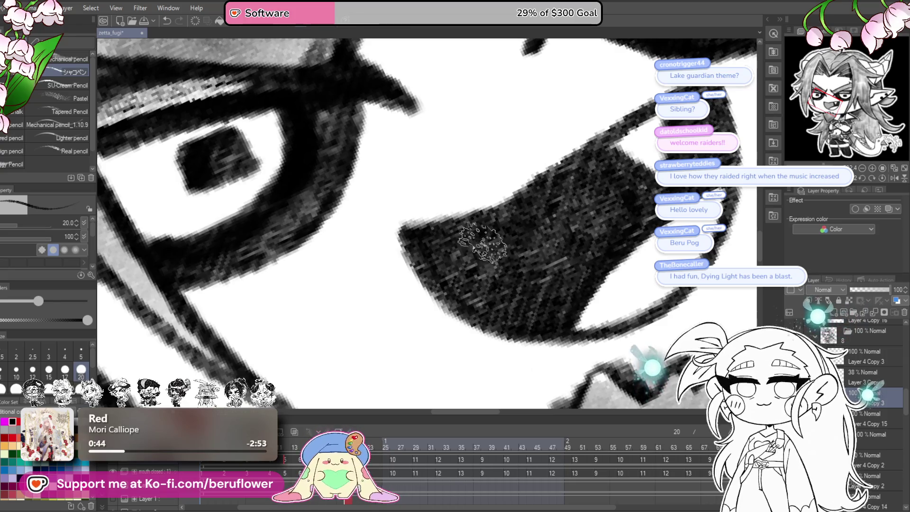
{"action": "scroll", "coordinate": [498, 263], "scroll_direction": "down", "scroll_amount": 4}
{"action": "scroll", "coordinate": [498, 263], "scroll_direction": "down", "scroll_amount": 2}
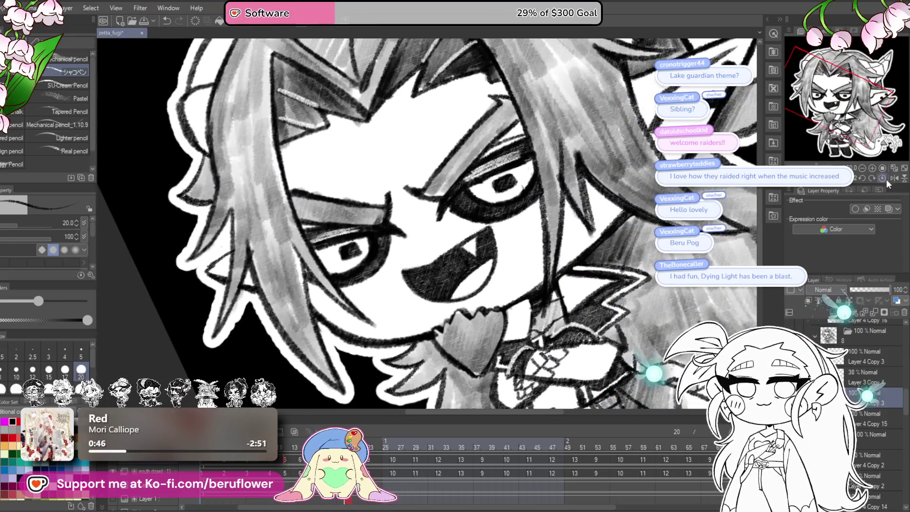
Turn the canvas back upright and re-centre the view on the face.
{"action": "key", "text": "asciicircum"}
{"action": "key", "text": "asciicircum"}
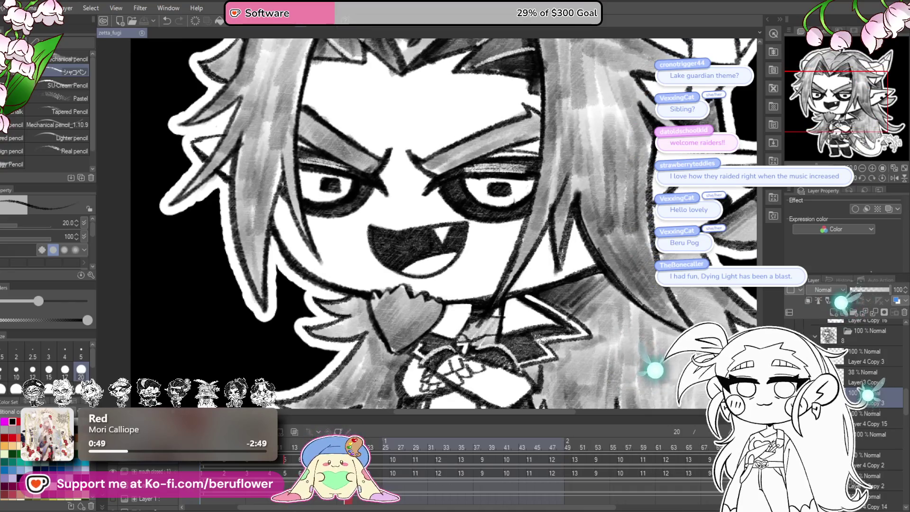
{"action": "left_click_drag", "start_coordinate": [559, 360], "coordinate": [541, 324]}
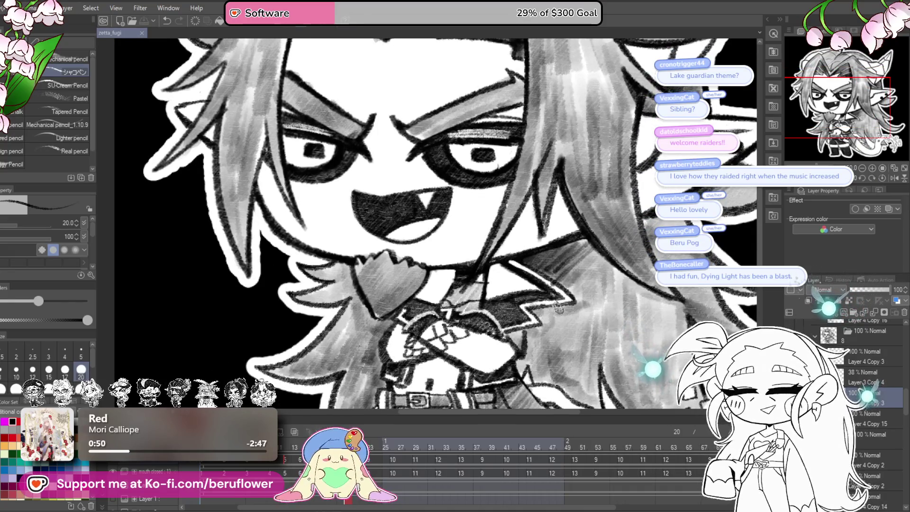
{"action": "left_click_drag", "start_coordinate": [618, 371], "coordinate": [618, 401]}
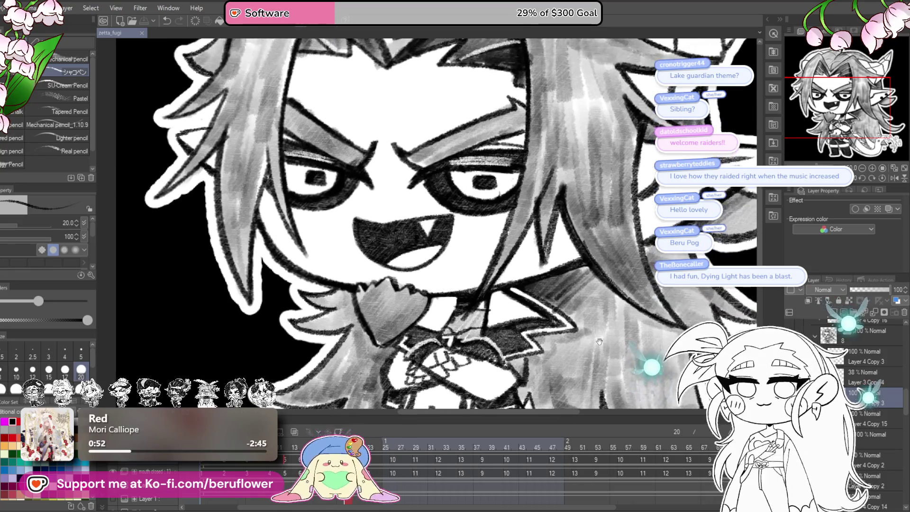
Raise the 38% layer's opacity to 100, step to frame 23, then revert the layer to 38%.
{"action": "left_click", "coordinate": [864, 372]}
{"action": "left_click_drag", "start_coordinate": [878, 290], "coordinate": [902, 289]}
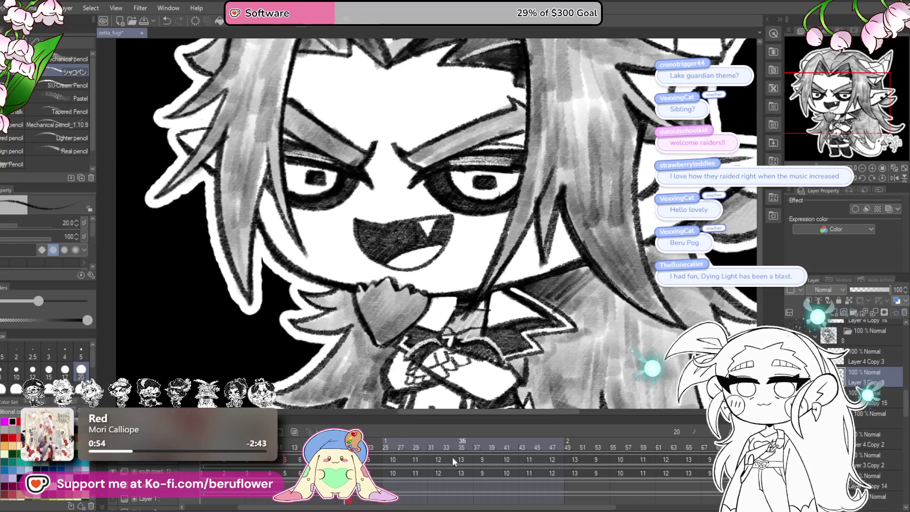
{"action": "key", "text": "Right"}
{"action": "key", "text": "ctrl+z"}
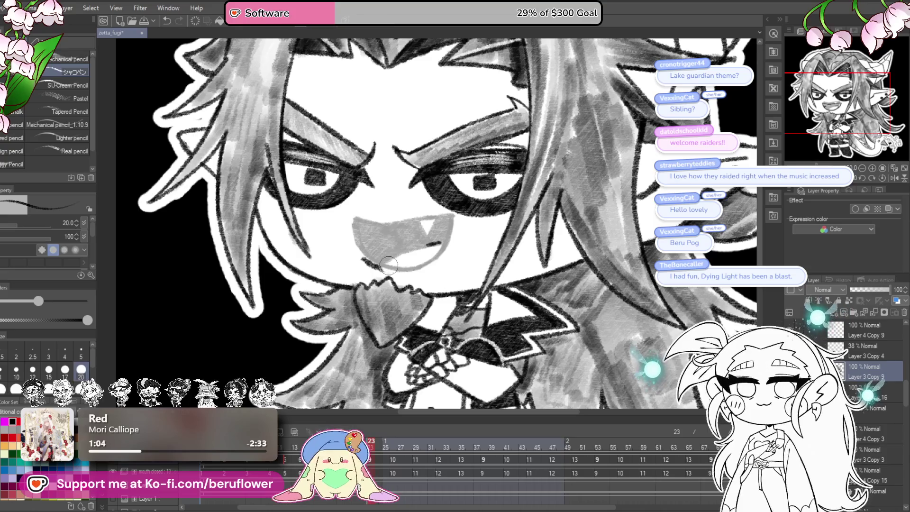
{"action": "scroll", "coordinate": [439, 206], "scroll_direction": "up", "scroll_amount": 2}
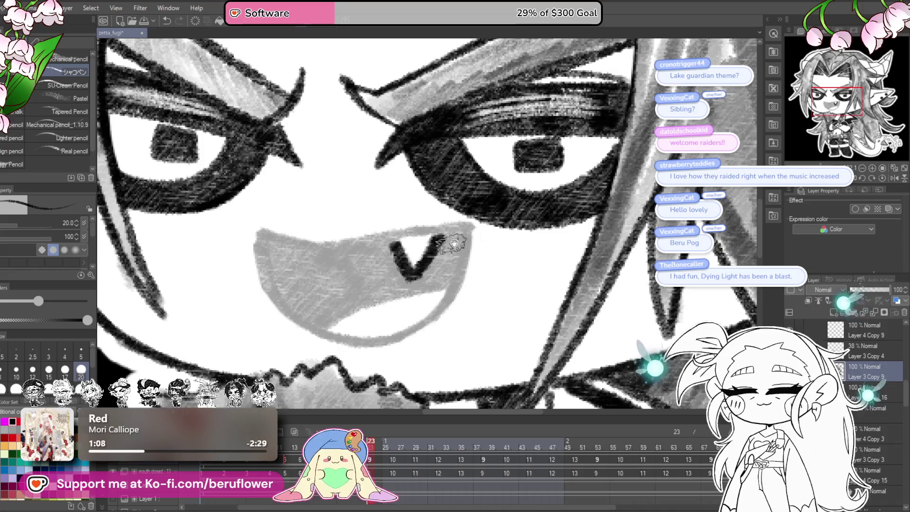
Rotate, zoom and pan the view around frame 23's mouth and fang while shading it.
{"action": "left_click_drag", "start_coordinate": [454, 245], "coordinate": [497, 214]}
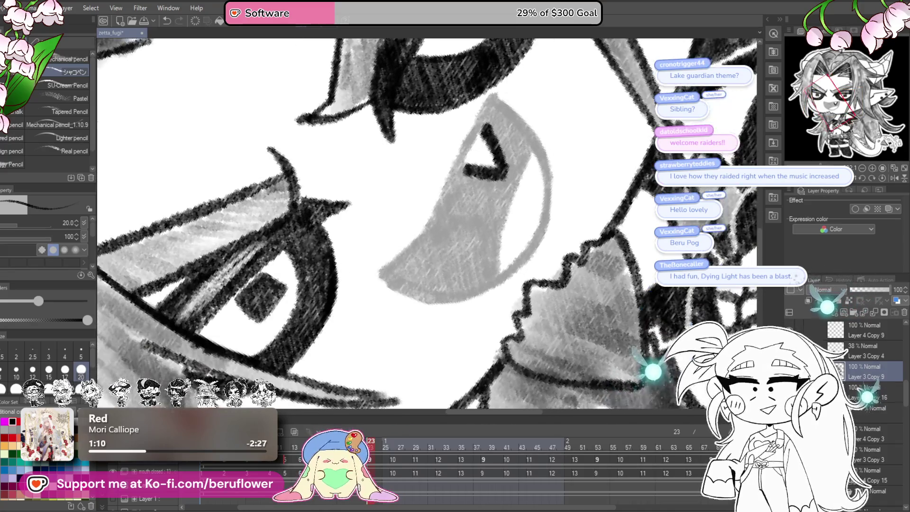
{"action": "left_click_drag", "start_coordinate": [504, 131], "coordinate": [546, 198]}
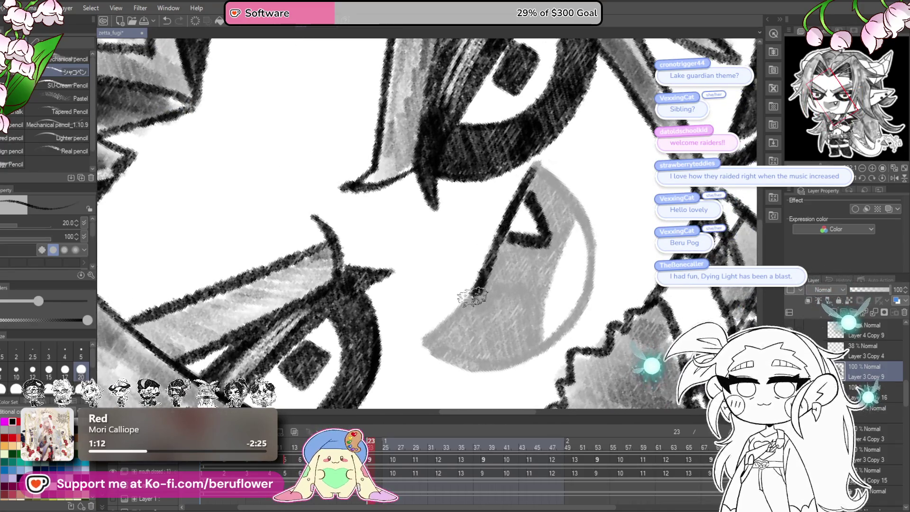
{"action": "mouse_move", "coordinate": [498, 214]}
{"action": "left_mouse_down"}
{"action": "mouse_move", "coordinate": [524, 292]}
{"action": "mouse_move", "coordinate": [544, 250]}
{"action": "left_mouse_up"}
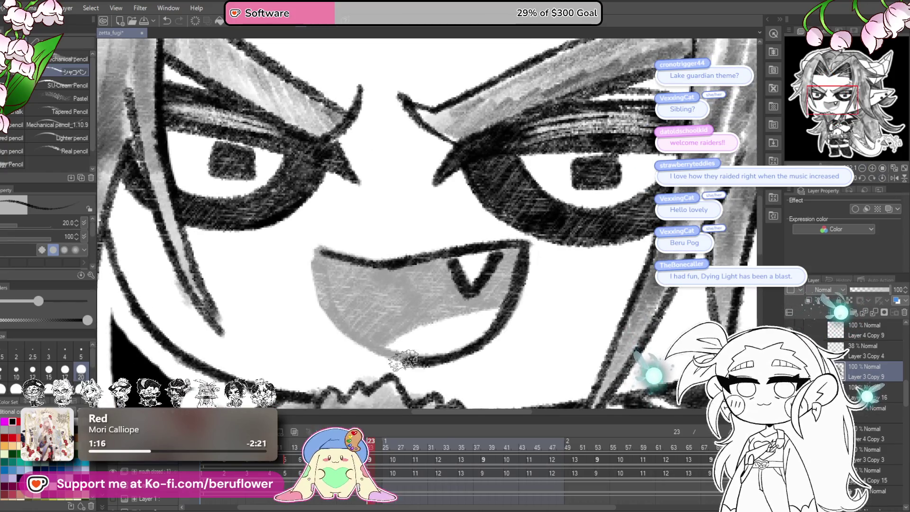
{"action": "left_click_drag", "start_coordinate": [329, 221], "coordinate": [348, 214]}
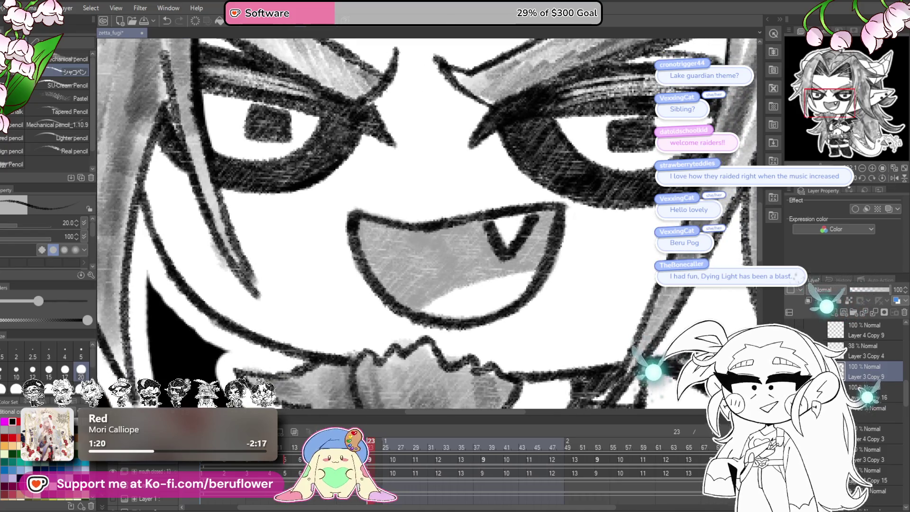
{"action": "left_click_drag", "start_coordinate": [500, 213], "coordinate": [500, 180]}
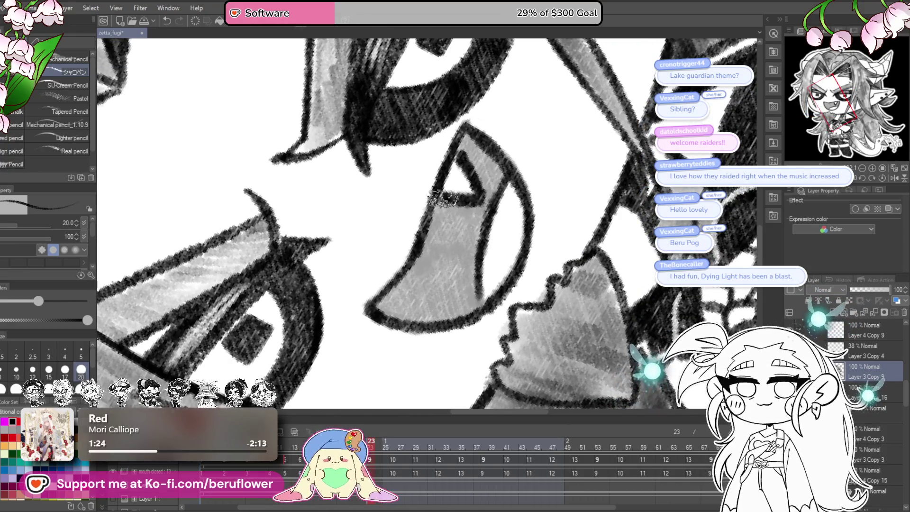
{"action": "left_click_drag", "start_coordinate": [463, 224], "coordinate": [534, 278]}
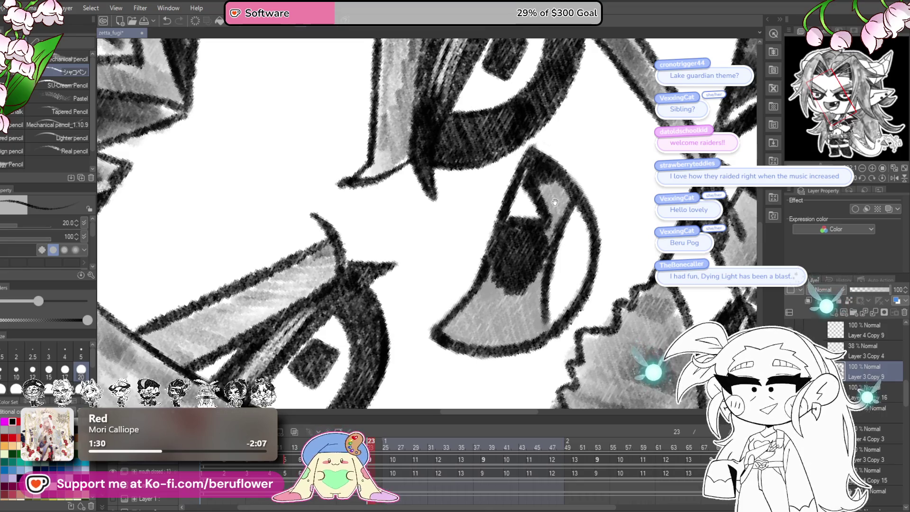
{"action": "left_click_drag", "start_coordinate": [555, 201], "coordinate": [531, 196]}
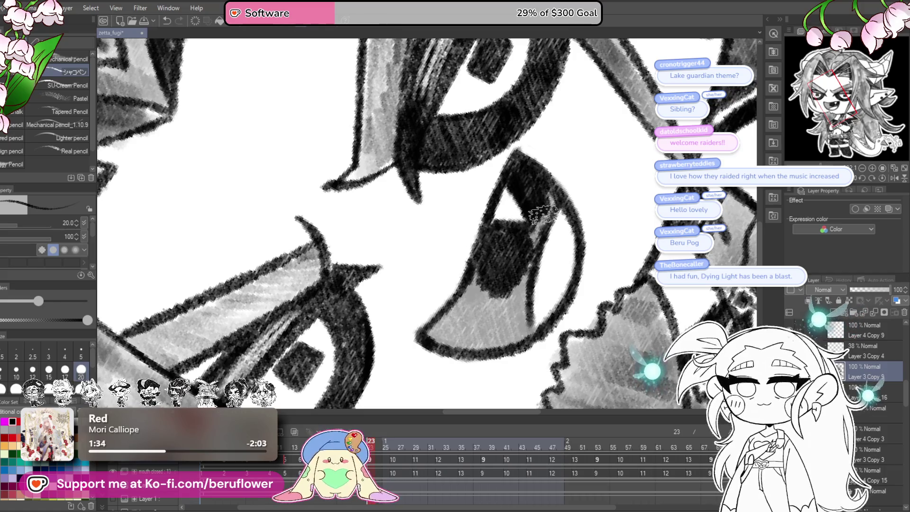
{"action": "left_click_drag", "start_coordinate": [526, 245], "coordinate": [533, 200]}
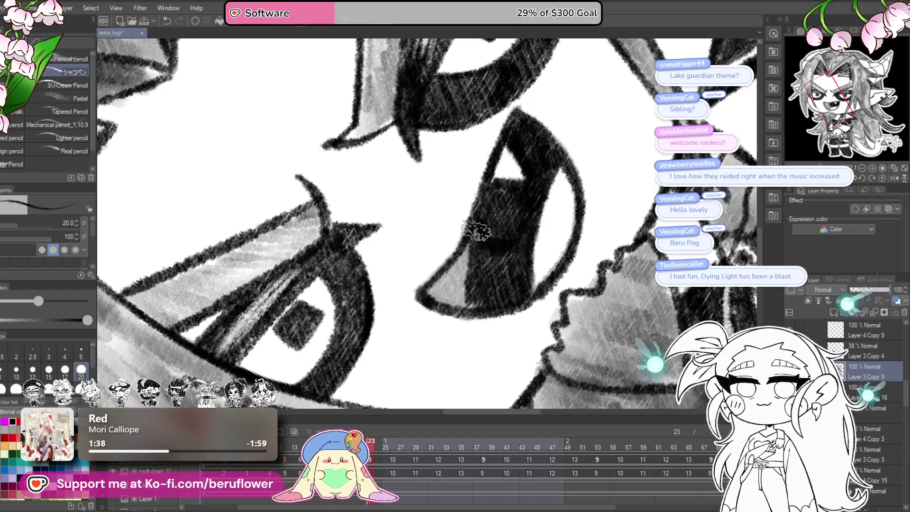
{"action": "left_click_drag", "start_coordinate": [477, 231], "coordinate": [498, 213]}
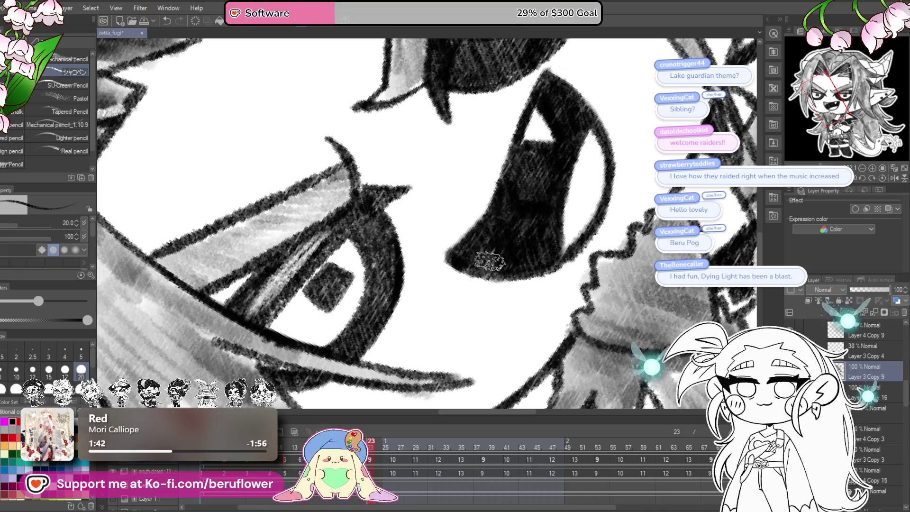
{"action": "scroll", "coordinate": [544, 177], "scroll_direction": "down", "scroll_amount": 5}
{"action": "scroll", "coordinate": [544, 177], "scroll_direction": "up", "scroll_amount": 4}
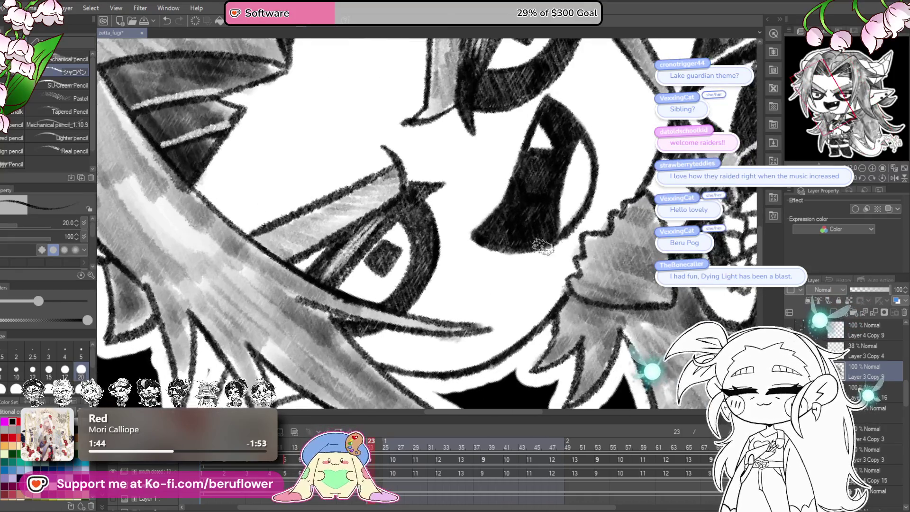
{"action": "scroll", "coordinate": [558, 224], "scroll_direction": "down", "scroll_amount": 4}
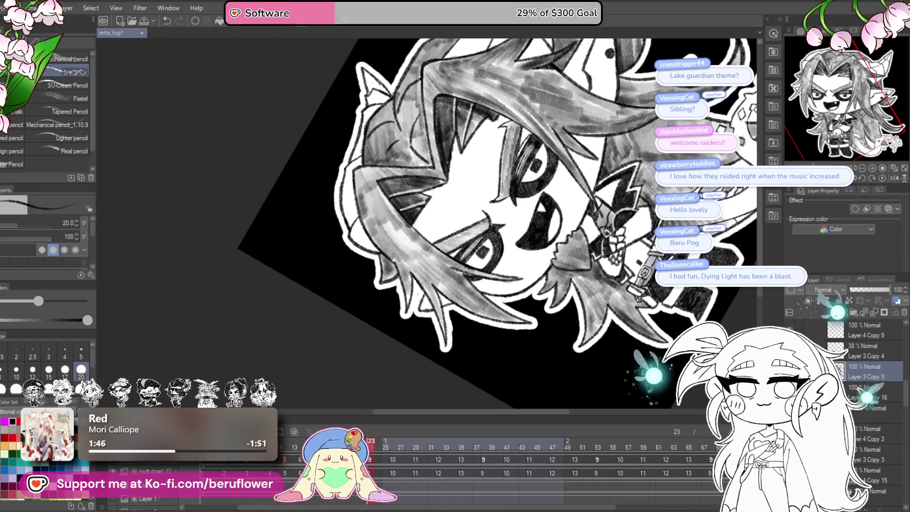
Select the Layer 3 Copy 4 drawing, reset the canvas rotation and re-centre the character.
{"action": "left_click", "coordinate": [872, 350]}
{"action": "left_click", "coordinate": [866, 179]}
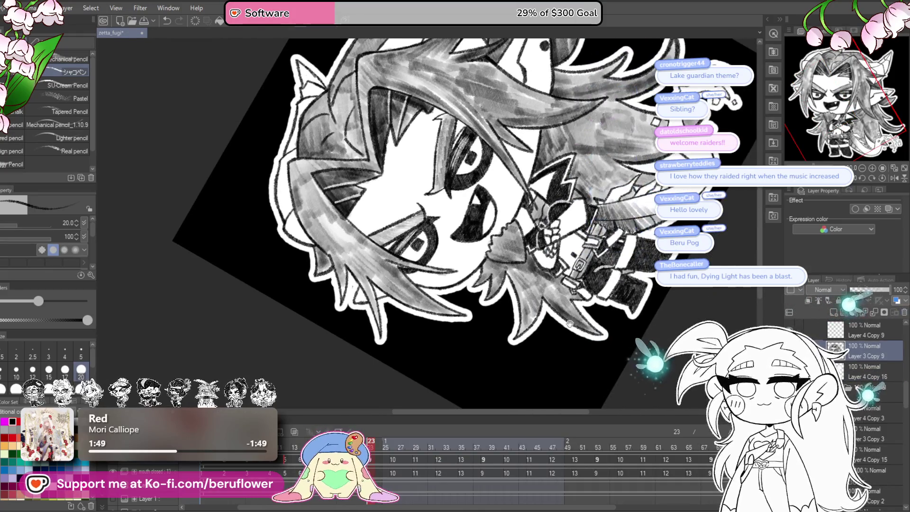
{"action": "left_click", "coordinate": [877, 179]}
{"action": "scroll", "coordinate": [581, 307], "scroll_direction": "up", "scroll_amount": 1}
{"action": "scroll", "coordinate": [581, 306], "scroll_direction": "up", "scroll_amount": 1}
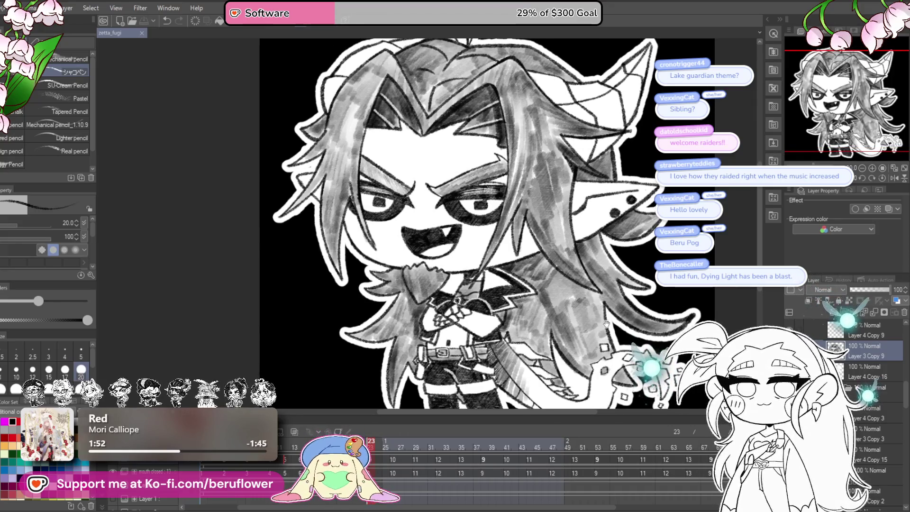
{"action": "left_click_drag", "start_coordinate": [623, 356], "coordinate": [597, 335]}
{"action": "scroll", "coordinate": [462, 225], "scroll_direction": "up", "scroll_amount": 1}
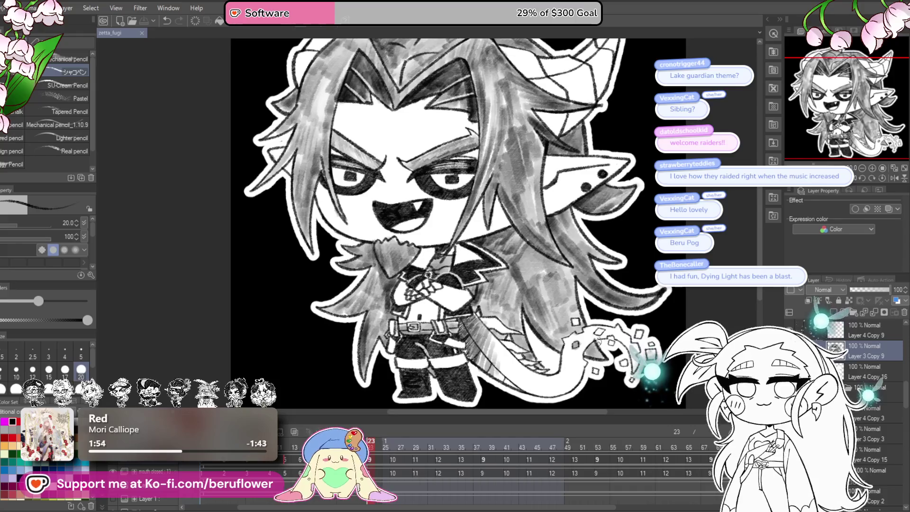
{"action": "scroll", "coordinate": [595, 344], "scroll_direction": "up", "scroll_amount": 1}
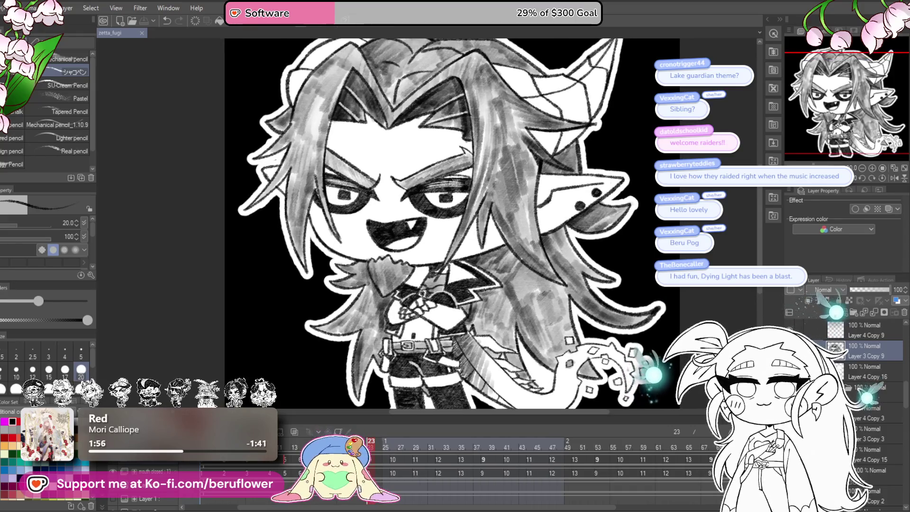
{"action": "scroll", "coordinate": [595, 344], "scroll_direction": "up", "scroll_amount": 1}
Scrub the timeline to frame 29 and select its Layer 3 Copy 6 cel for editing.
{"action": "key", "text": "Left"}
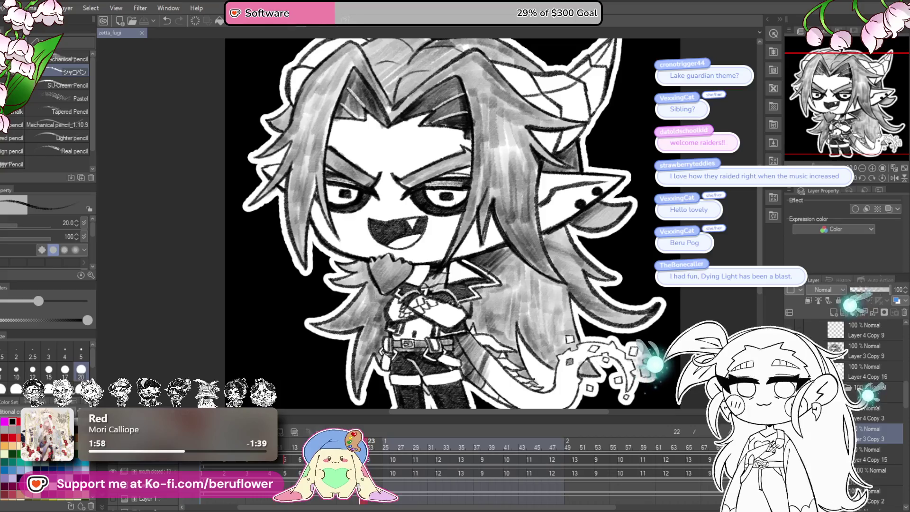
{"action": "left_click_drag", "start_coordinate": [370, 445], "coordinate": [417, 445]}
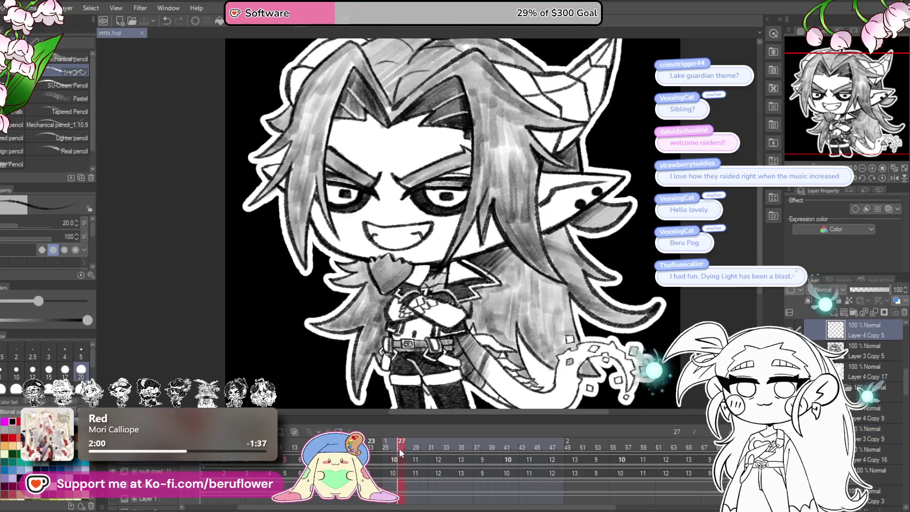
{"action": "left_click", "coordinate": [867, 351]}
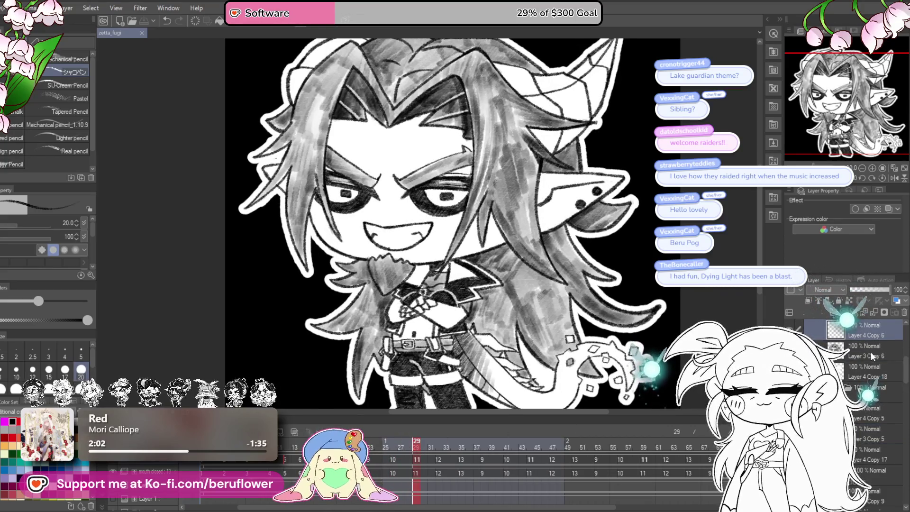
Flip through undo states to preview the open fanged mouth against the grey-filled version.
{"action": "key", "text": "ctrl+z"}
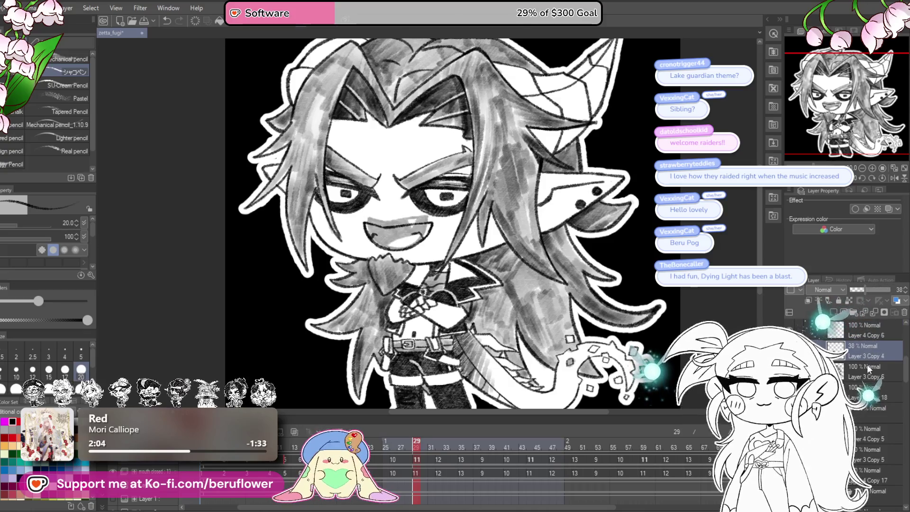
{"action": "scroll", "coordinate": [368, 166], "scroll_direction": "up", "scroll_amount": 3}
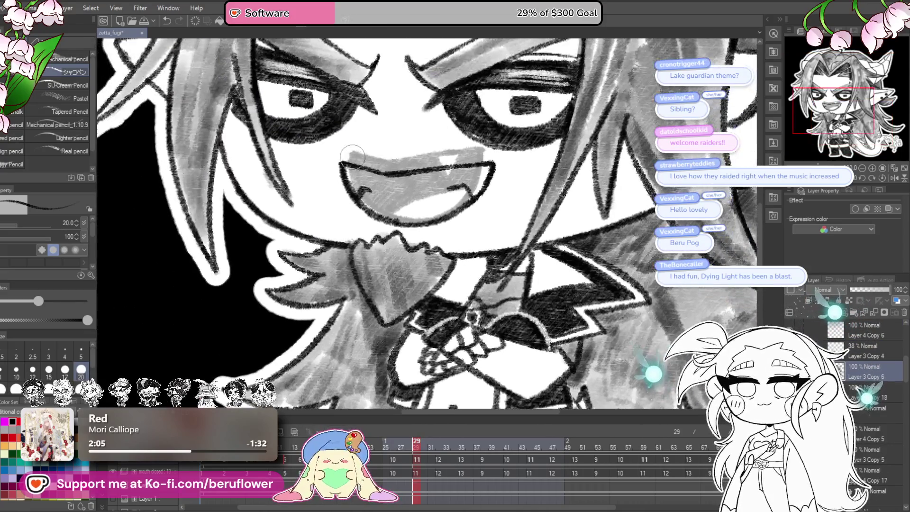
{"action": "key", "text": "ctrl+z"}
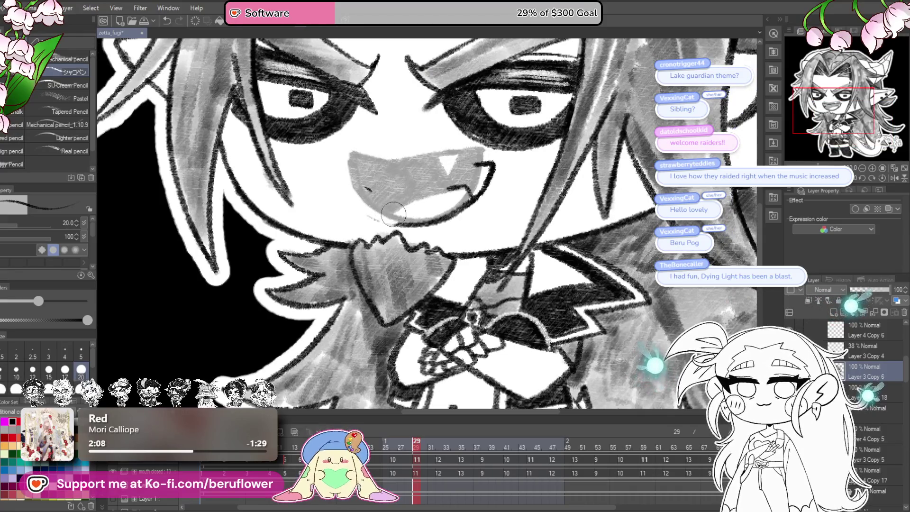
{"action": "key", "text": "ctrl+y"}
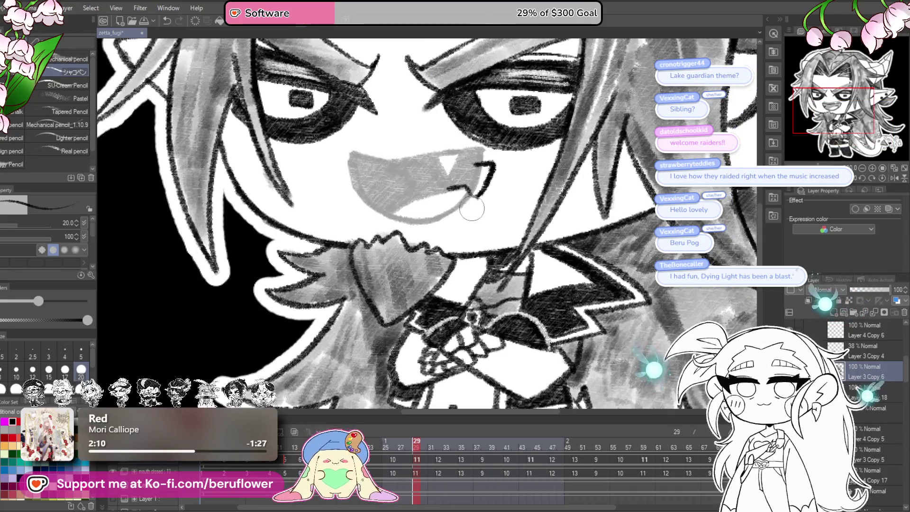
{"action": "scroll", "coordinate": [466, 173], "scroll_direction": "up", "scroll_amount": 3}
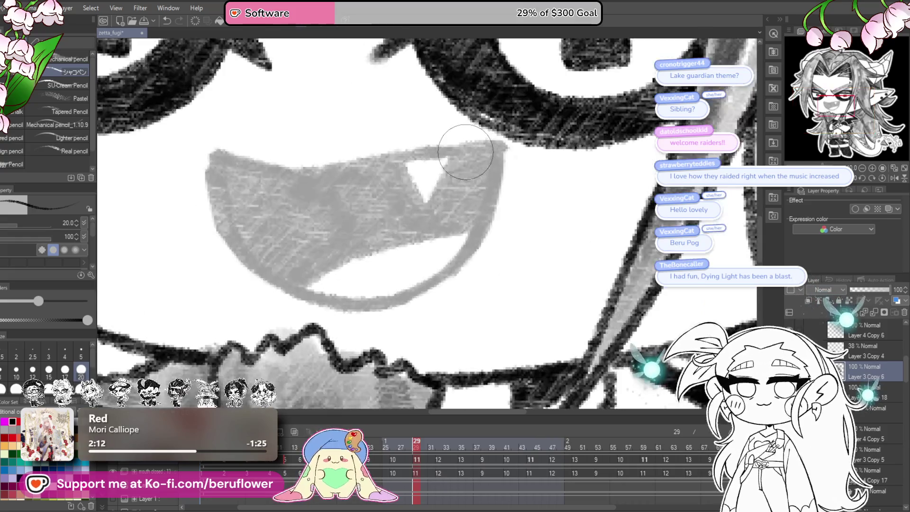
Ink the fang outline and the mouth's upper edge with the pencil brush, tilting the view as needed.
{"action": "left_click_drag", "start_coordinate": [398, 169], "coordinate": [426, 207]}
{"action": "mouse_move", "coordinate": [466, 163]}
{"action": "left_mouse_down"}
{"action": "mouse_move", "coordinate": [430, 209]}
{"action": "mouse_move", "coordinate": [505, 235]}
{"action": "left_mouse_up"}
{"action": "left_click_drag", "start_coordinate": [573, 168], "coordinate": [387, 197]}
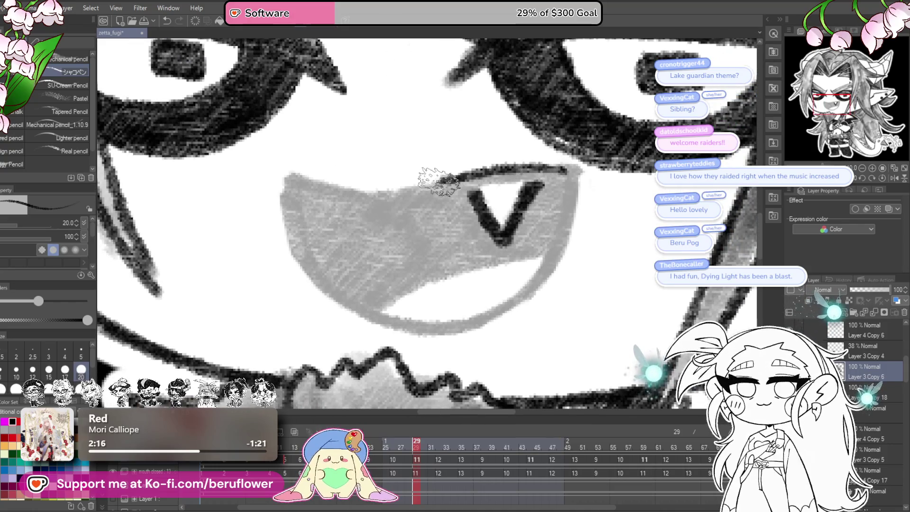
{"action": "key", "text": "minus"}
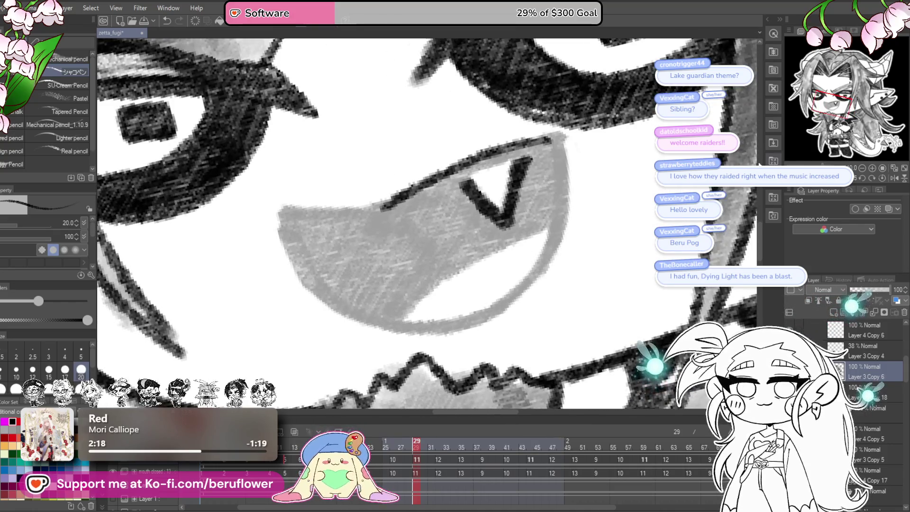
{"action": "key", "text": "ctrl+plus"}
{"action": "left_click_drag", "start_coordinate": [583, 151], "coordinate": [405, 222]}
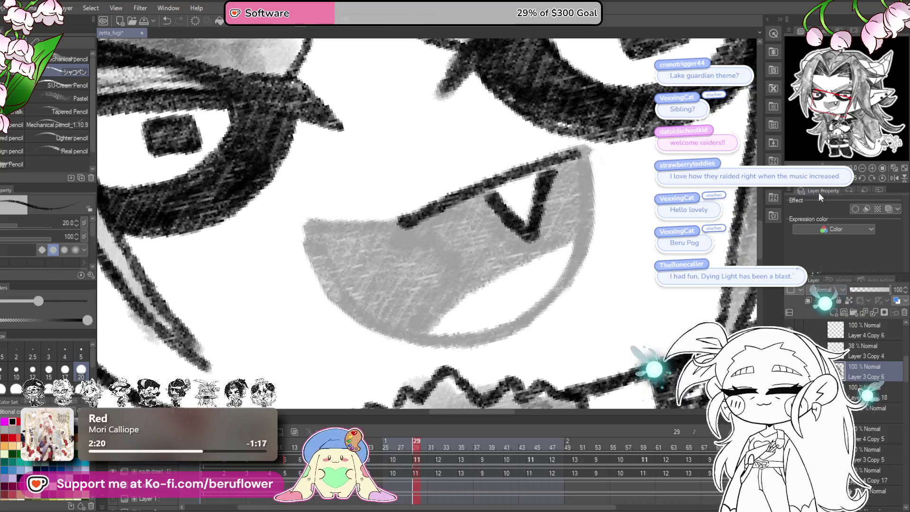
{"action": "key", "text": "asciicircum"}
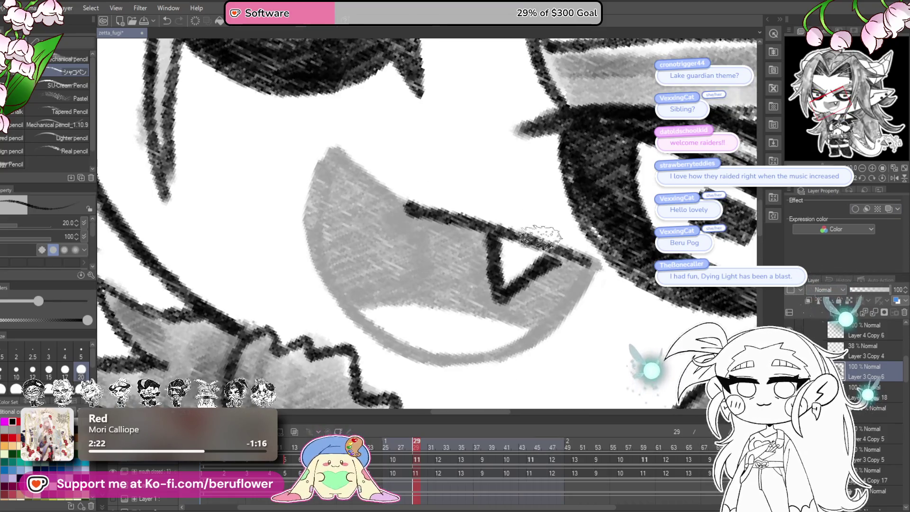
{"action": "scroll", "coordinate": [442, 244], "scroll_direction": "up", "scroll_amount": 2}
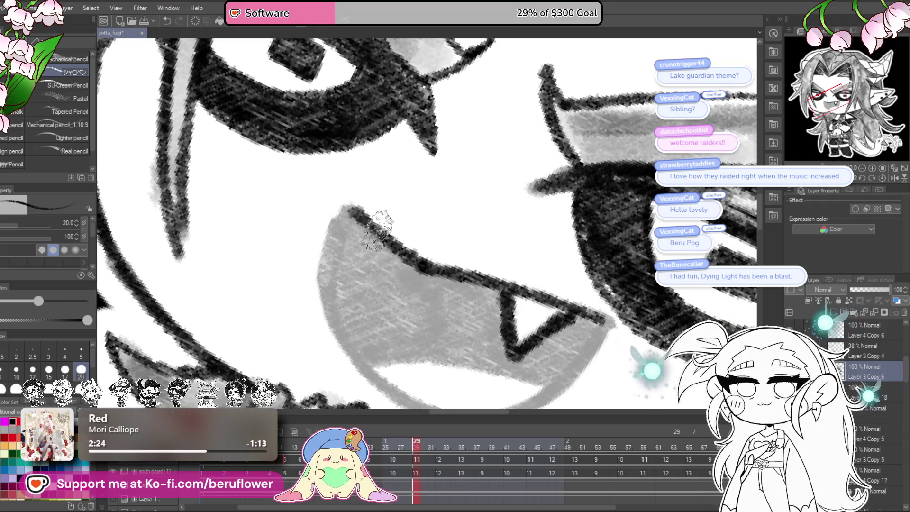
{"action": "scroll", "coordinate": [324, 292], "scroll_direction": "down", "scroll_amount": 2}
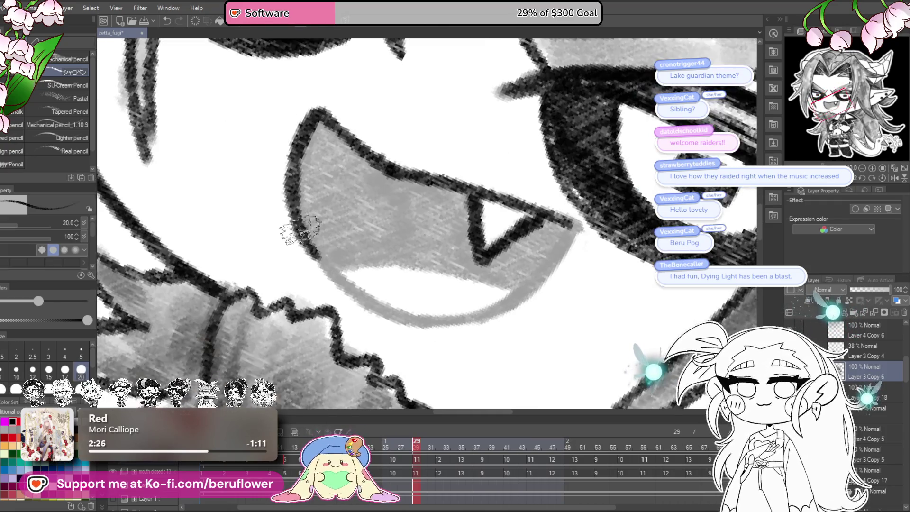
{"action": "scroll", "coordinate": [423, 320], "scroll_direction": "up", "scroll_amount": 1}
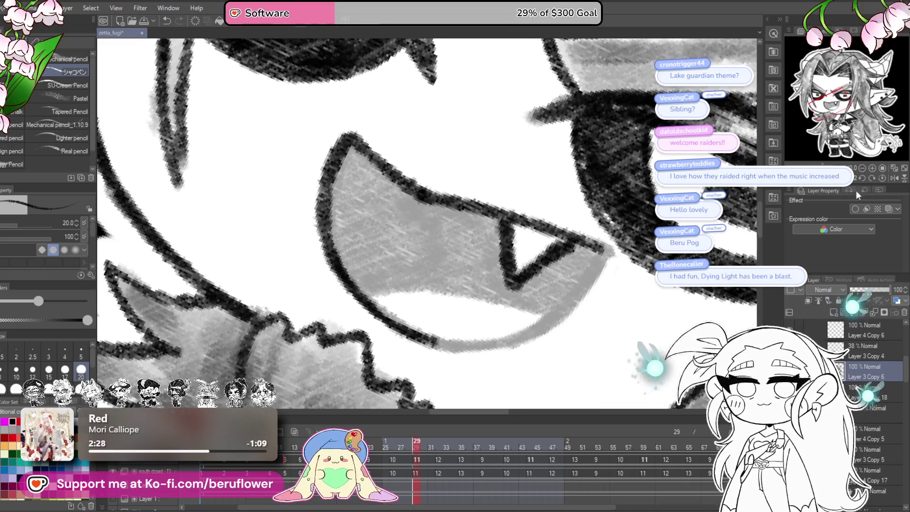
Level and re-tilt the view toward the eye and shade its inner corner down to the lower rim.
{"action": "left_click", "coordinate": [879, 179]}
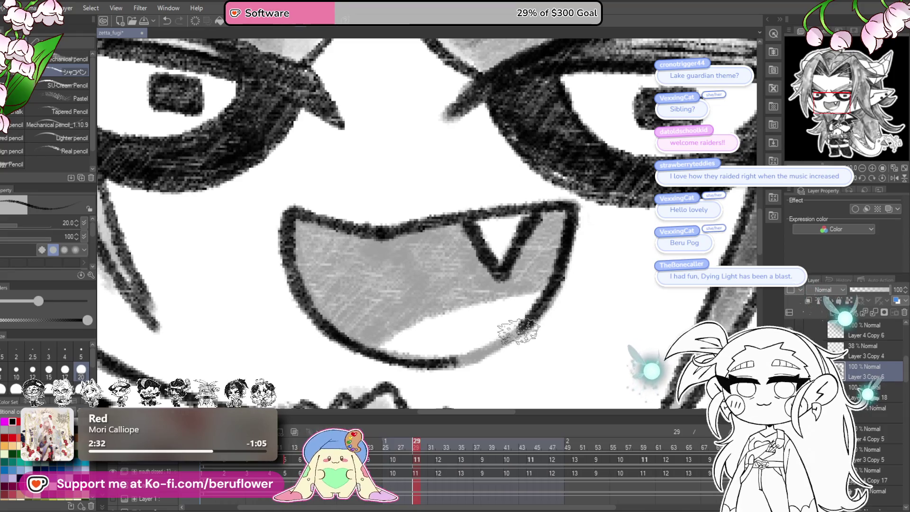
{"action": "scroll", "coordinate": [464, 363], "scroll_direction": "down", "scroll_amount": 2}
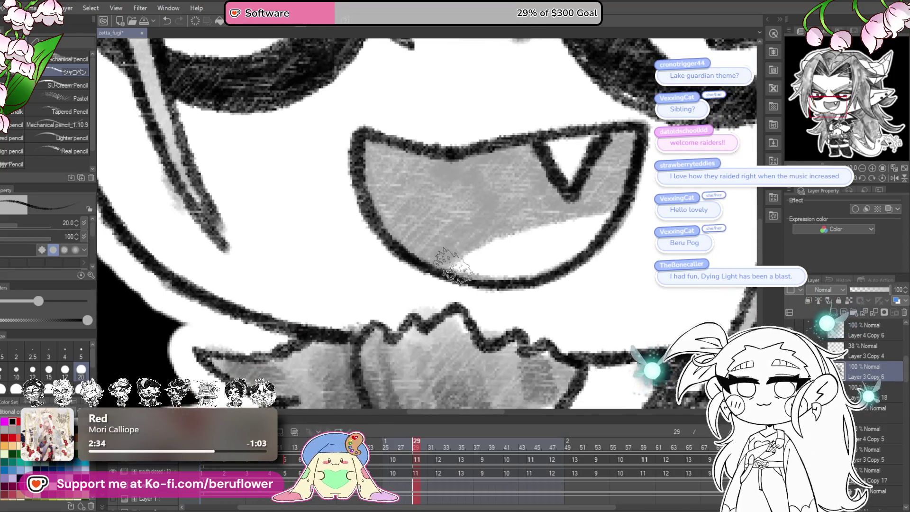
{"action": "scroll", "coordinate": [617, 206], "scroll_direction": "up", "scroll_amount": 2}
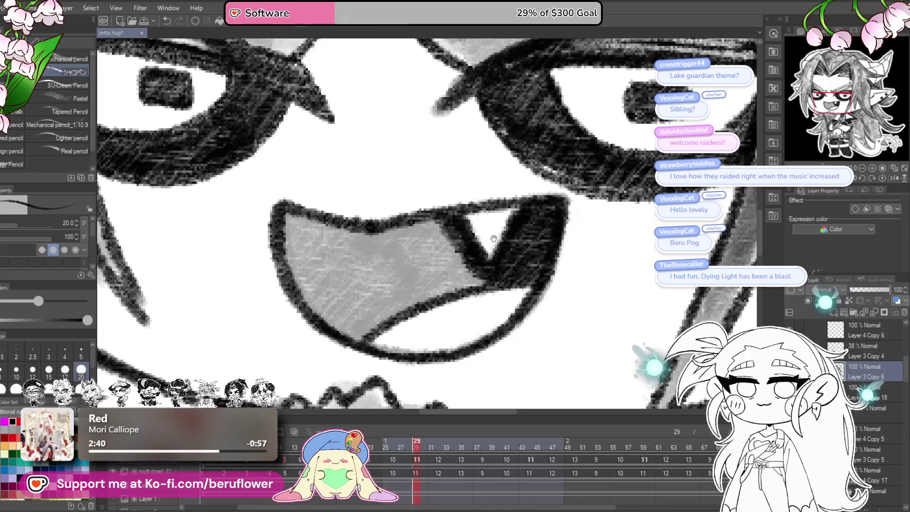
{"action": "left_click_drag", "start_coordinate": [494, 239], "coordinate": [625, 236]}
{"action": "key", "text": "minus"}
{"action": "key", "text": "minus"}
{"action": "key", "text": "minus"}
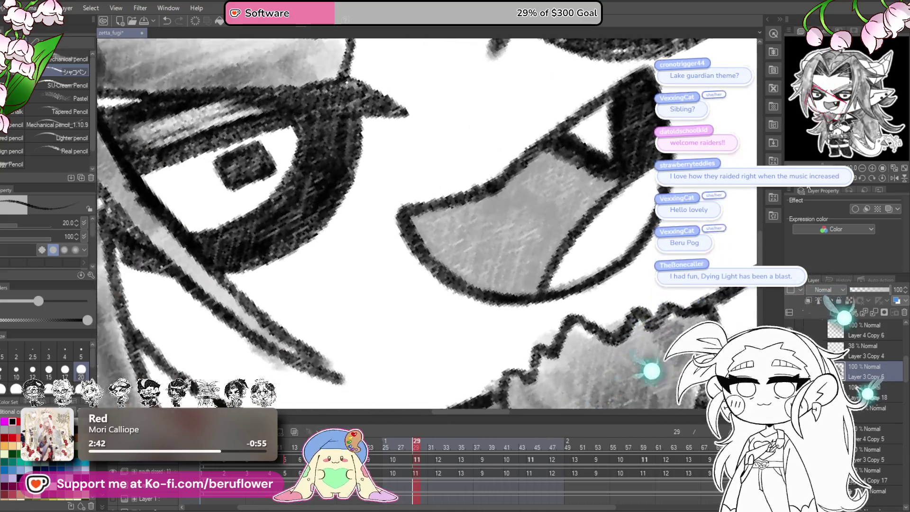
{"action": "key", "text": "minus"}
{"action": "mouse_move", "coordinate": [523, 224]}
{"action": "left_mouse_down"}
{"action": "mouse_move", "coordinate": [438, 343]}
{"action": "mouse_move", "coordinate": [392, 279]}
{"action": "mouse_move", "coordinate": [456, 230]}
{"action": "mouse_move", "coordinate": [455, 249]}
{"action": "mouse_move", "coordinate": [484, 284]}
{"action": "mouse_move", "coordinate": [512, 221]}
{"action": "left_mouse_up"}
{"action": "scroll", "coordinate": [466, 228], "scroll_direction": "down", "scroll_amount": 2}
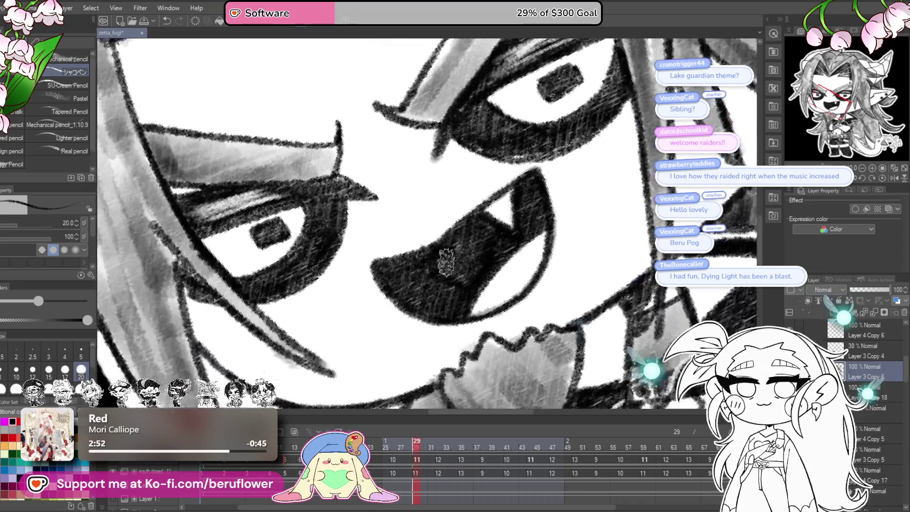
{"action": "scroll", "coordinate": [451, 252], "scroll_direction": "down", "scroll_amount": 1}
{"action": "scroll", "coordinate": [446, 262], "scroll_direction": "down", "scroll_amount": 2}
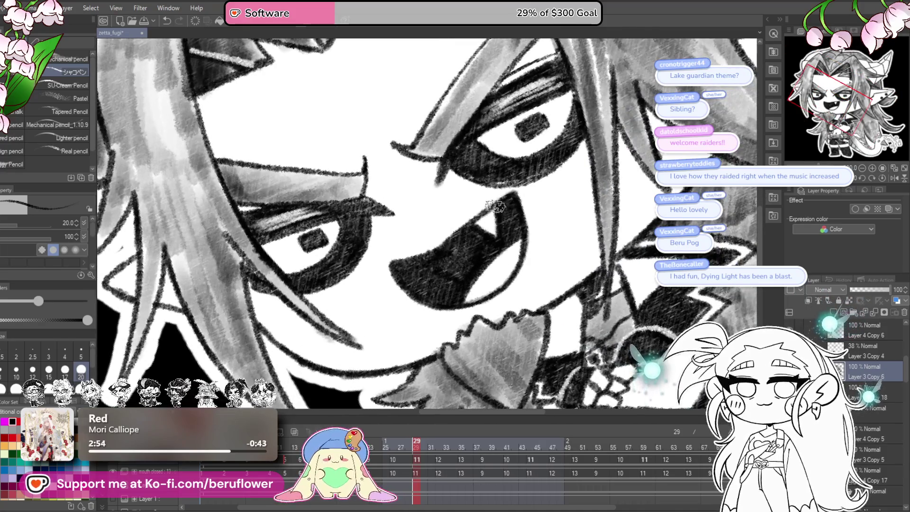
Set the tilted canvas view back upright to see the whole chibi.
{"action": "left_click", "coordinate": [882, 179]}
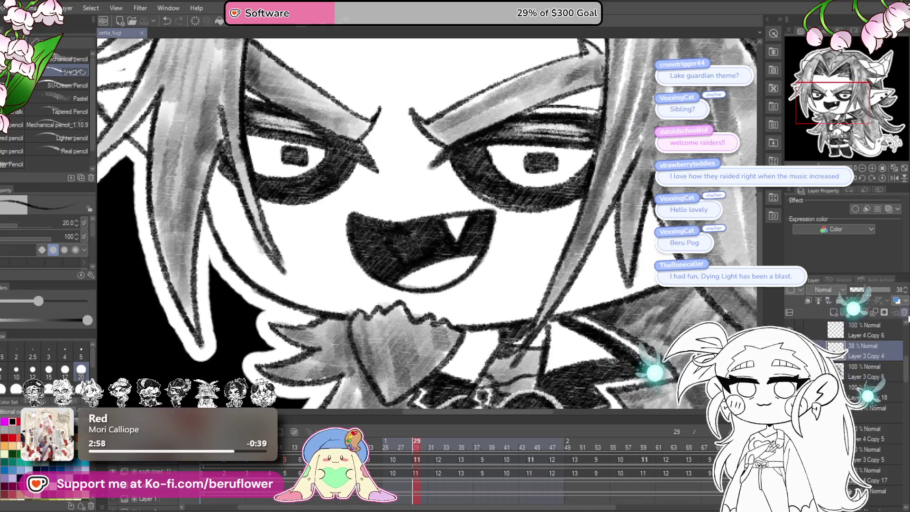
{"action": "scroll", "coordinate": [427, 225], "scroll_direction": "down", "scroll_amount": 3}
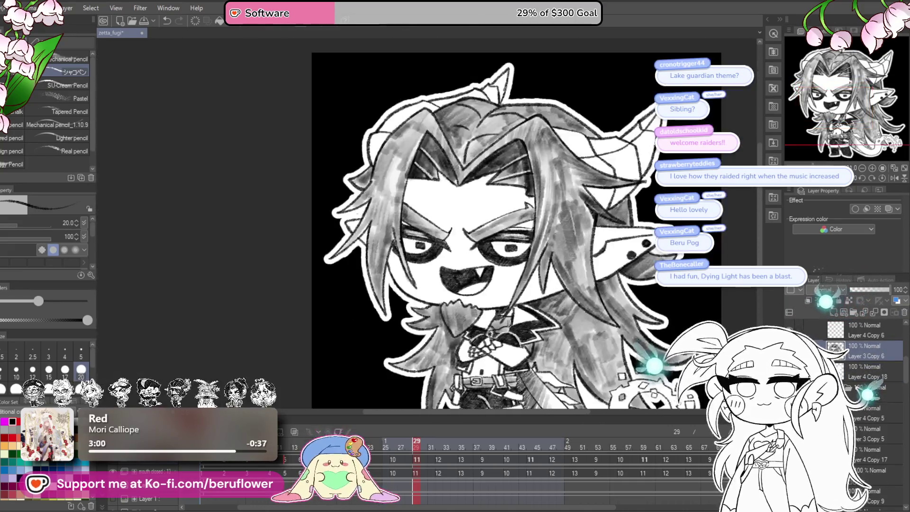
{"action": "scroll", "coordinate": [427, 224], "scroll_direction": "up", "scroll_amount": 3}
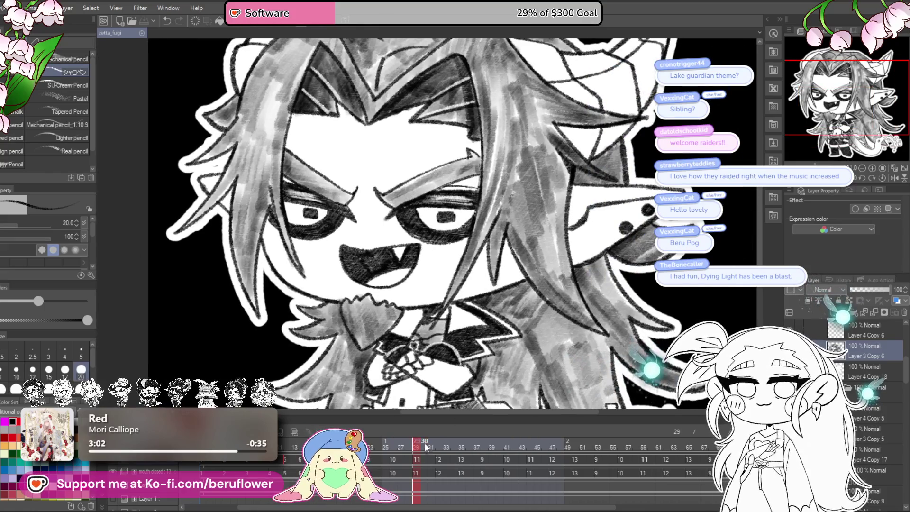
Jump to frame 32, return to 29 to compare the mouth, then jump ahead to frame 40.
{"action": "left_click", "coordinate": [439, 447]}
{"action": "mouse_move", "coordinate": [440, 450]}
{"action": "left_mouse_down"}
{"action": "mouse_move", "coordinate": [417, 450]}
{"action": "mouse_move", "coordinate": [507, 447]}
{"action": "mouse_move", "coordinate": [462, 447]}
{"action": "left_mouse_up"}
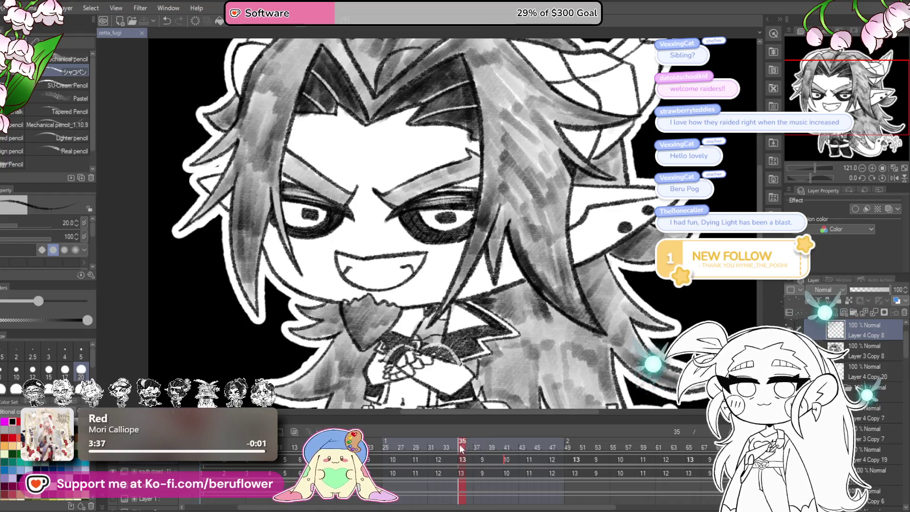
{"action": "left_click", "coordinate": [504, 440]}
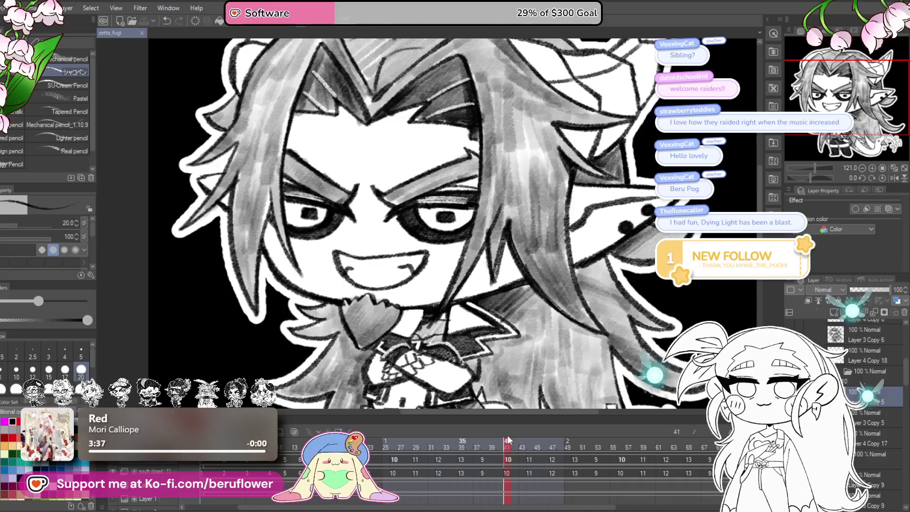
Scrub the timeline back from frame 41 to frame 36.
{"action": "mouse_move", "coordinate": [507, 441]}
{"action": "left_mouse_down"}
{"action": "mouse_move", "coordinate": [382, 460]}
{"action": "mouse_move", "coordinate": [339, 445]}
{"action": "mouse_move", "coordinate": [494, 470]}
{"action": "mouse_move", "coordinate": [486, 474]}
{"action": "mouse_move", "coordinate": [513, 472]}
{"action": "mouse_move", "coordinate": [529, 443]}
{"action": "mouse_move", "coordinate": [464, 462]}
{"action": "mouse_move", "coordinate": [530, 437]}
{"action": "mouse_move", "coordinate": [417, 465]}
{"action": "mouse_move", "coordinate": [445, 484]}
{"action": "mouse_move", "coordinate": [317, 469]}
{"action": "left_mouse_up"}
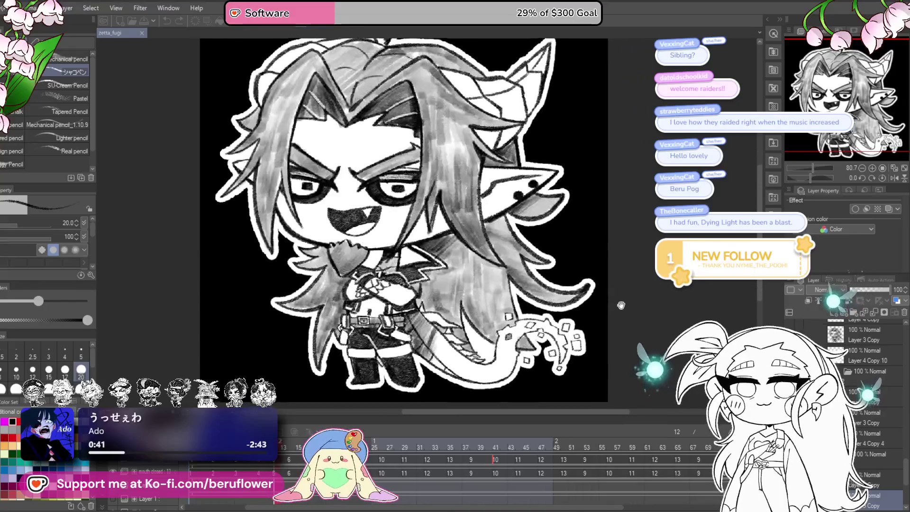
{"action": "scroll", "coordinate": [594, 325], "scroll_direction": "down", "scroll_amount": 2}
{"action": "scroll", "coordinate": [595, 324], "scroll_direction": "up", "scroll_amount": 1}
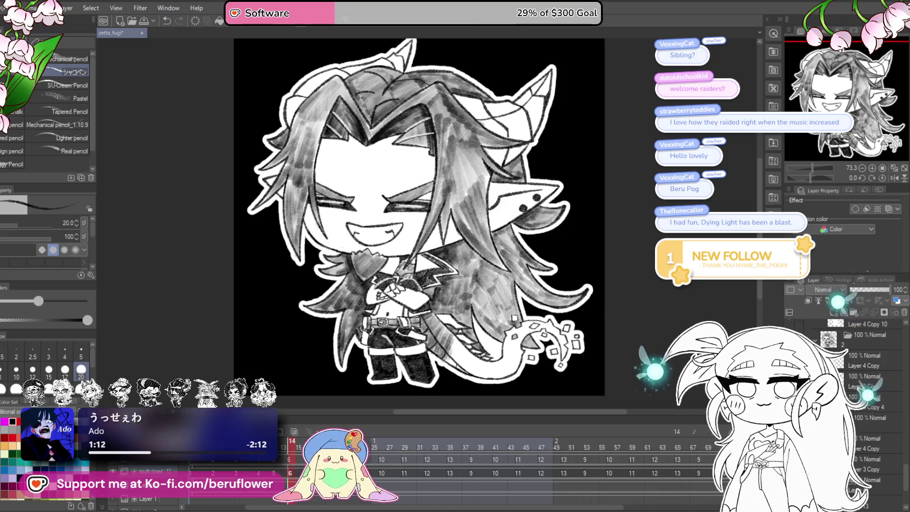
{"action": "key", "text": "m"}
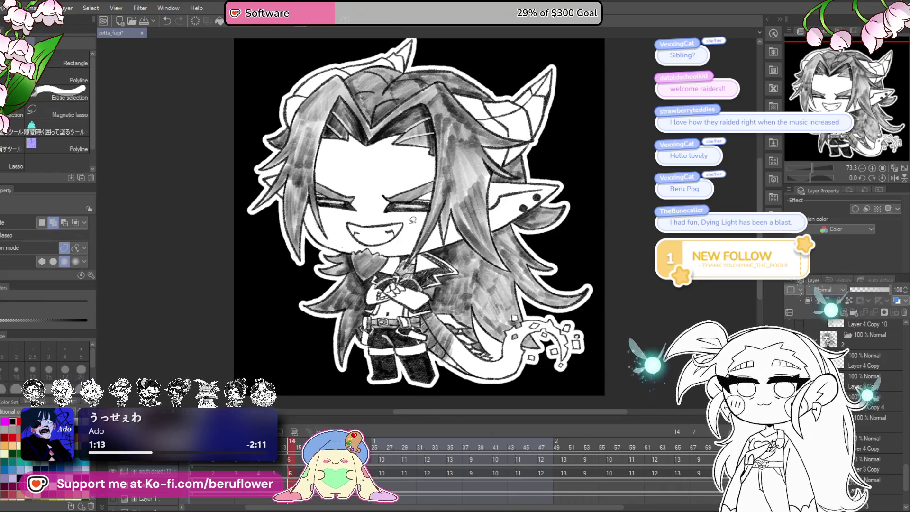
{"action": "scroll", "coordinate": [397, 233], "scroll_direction": "up", "scroll_amount": 3}
Lasso the mouth and switch between the Layer 3 Copy and Layer 4 Copy 13 mouth cels, comparing frames.
{"action": "mouse_move", "coordinate": [393, 206]}
{"action": "left_mouse_down"}
{"action": "mouse_move", "coordinate": [363, 254]}
{"action": "mouse_move", "coordinate": [414, 214]}
{"action": "left_mouse_up"}
{"action": "scroll", "coordinate": [414, 214], "scroll_direction": "down", "scroll_amount": 1}
{"action": "scroll", "coordinate": [414, 214], "scroll_direction": "down", "scroll_amount": 1}
{"action": "scroll", "coordinate": [414, 214], "scroll_direction": "down", "scroll_amount": 1}
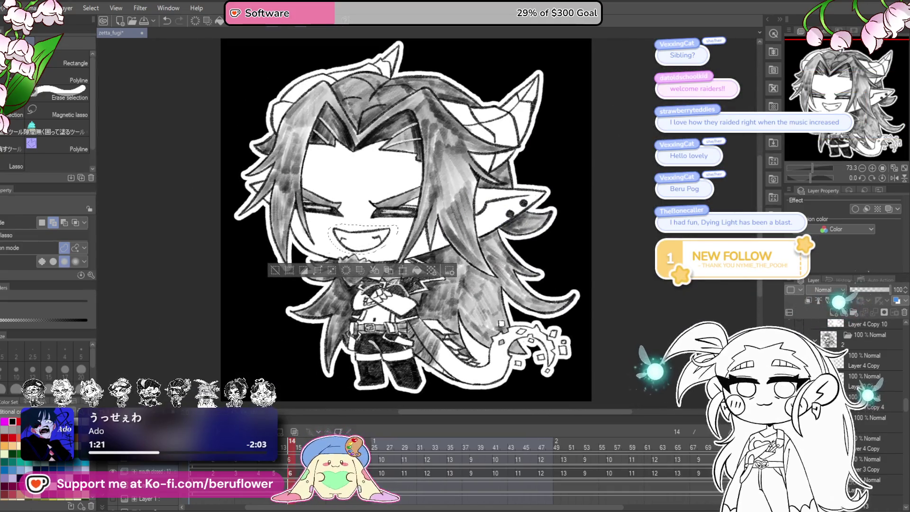
{"action": "scroll", "coordinate": [859, 435], "scroll_direction": "down", "scroll_amount": 2}
{"action": "scroll", "coordinate": [860, 435], "scroll_direction": "down", "scroll_amount": 2}
{"action": "scroll", "coordinate": [859, 435], "scroll_direction": "down", "scroll_amount": 2}
{"action": "scroll", "coordinate": [864, 398], "scroll_direction": "down", "scroll_amount": 2}
{"action": "left_click", "coordinate": [875, 355]}
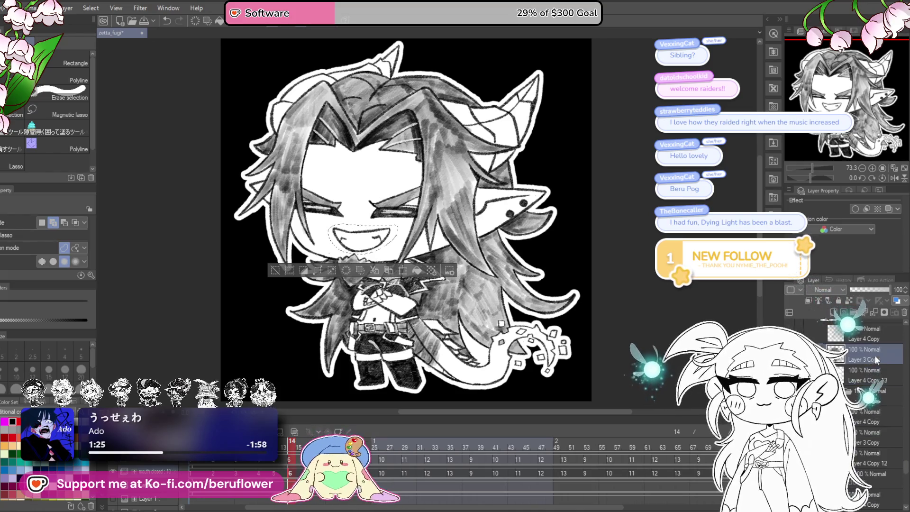
{"action": "scroll", "coordinate": [332, 250], "scroll_direction": "up", "scroll_amount": 3}
{"action": "scroll", "coordinate": [332, 250], "scroll_direction": "up", "scroll_amount": 3}
{"action": "key", "text": "ctrl+d"}
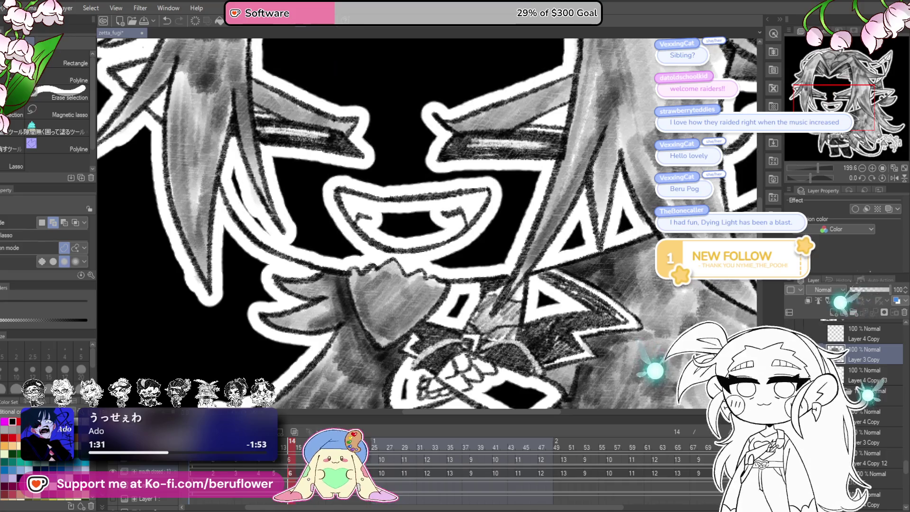
{"action": "left_click", "coordinate": [865, 372]}
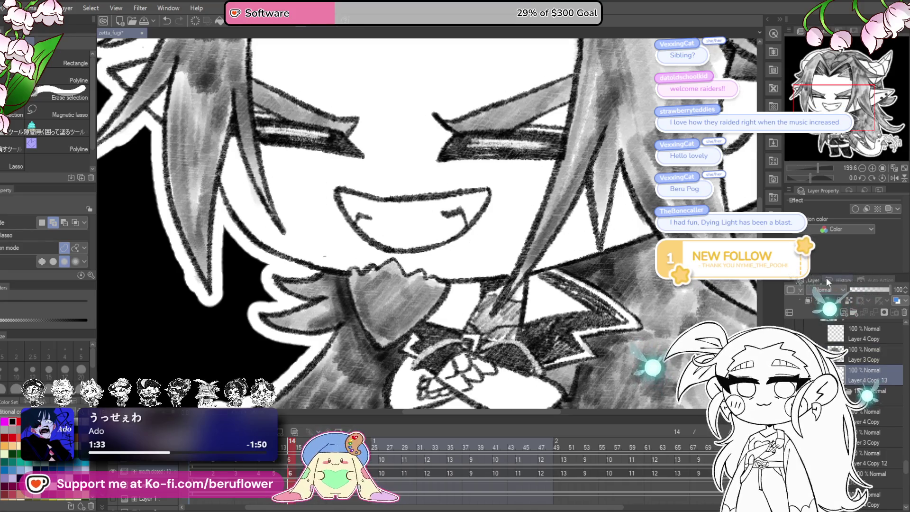
{"action": "key", "text": "g"}
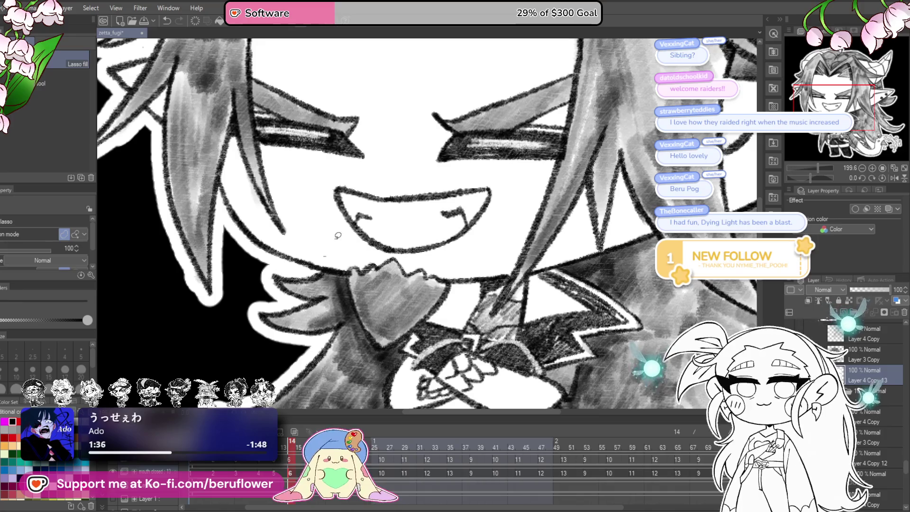
{"action": "key", "text": "ctrl+z"}
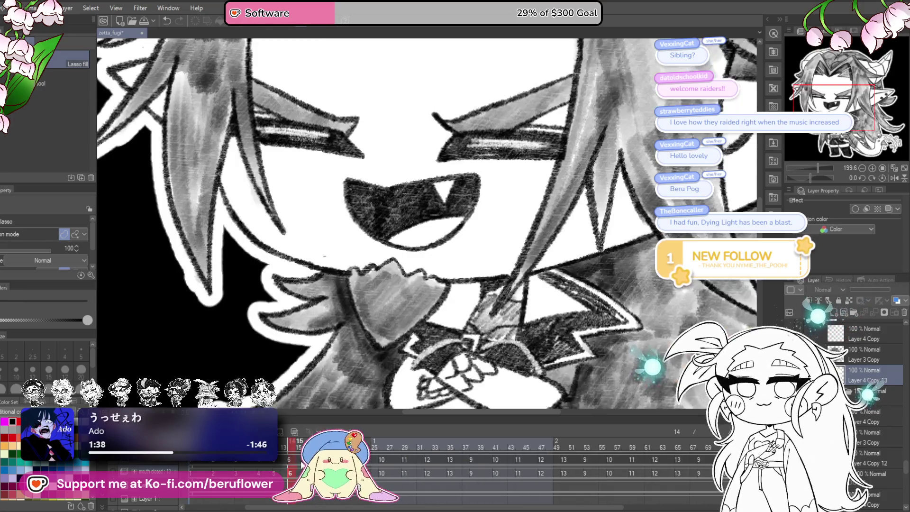
{"action": "left_click", "coordinate": [864, 351]}
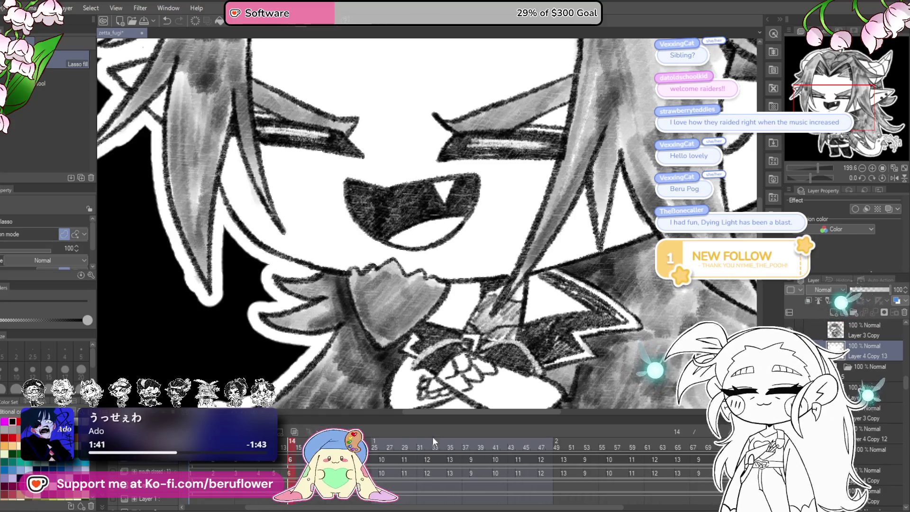
{"action": "key", "text": "ctrl+z"}
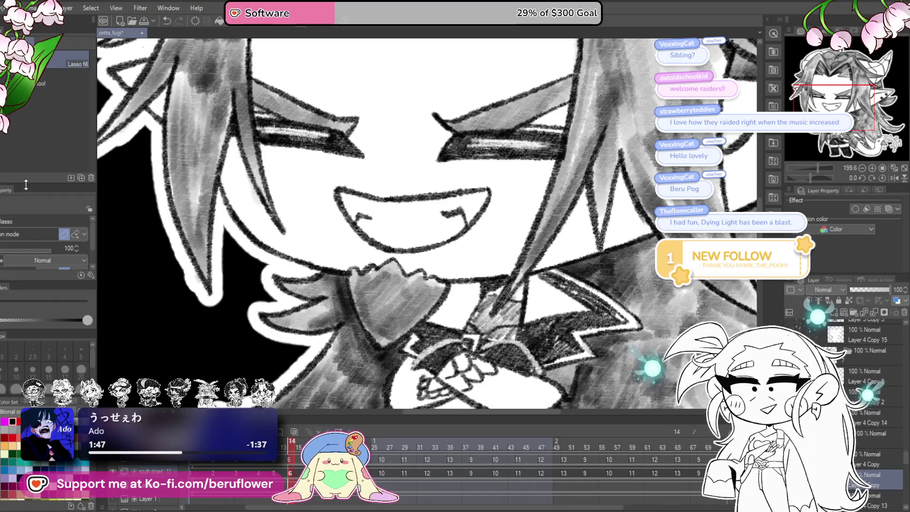
Reselect the mouth area, settle on the Layer 3 Copy cel and lighten the top of the grin.
{"action": "key", "text": "m"}
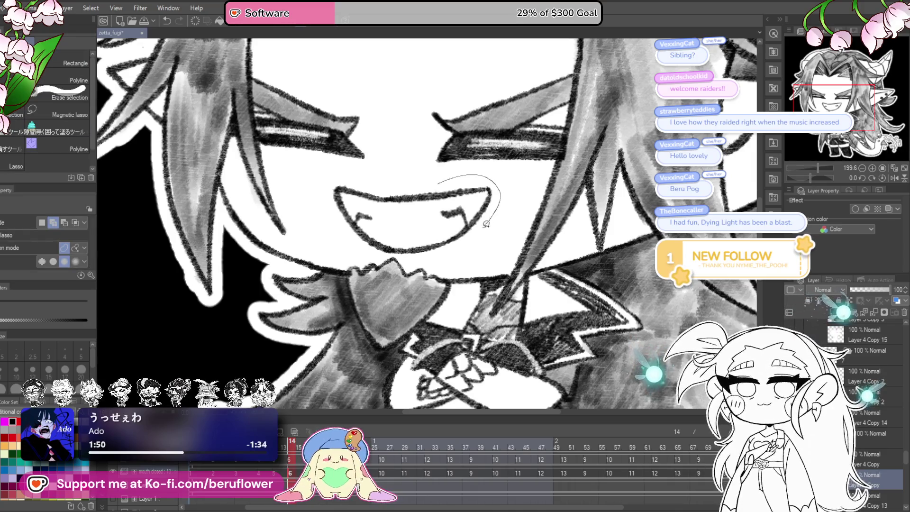
{"action": "left_click_drag", "start_coordinate": [321, 180], "coordinate": [322, 177]}
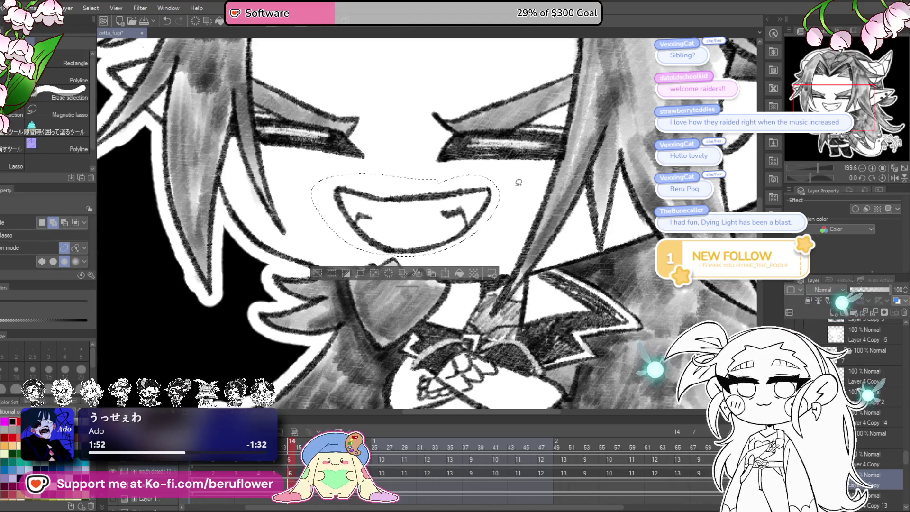
{"action": "left_click", "coordinate": [505, 262]}
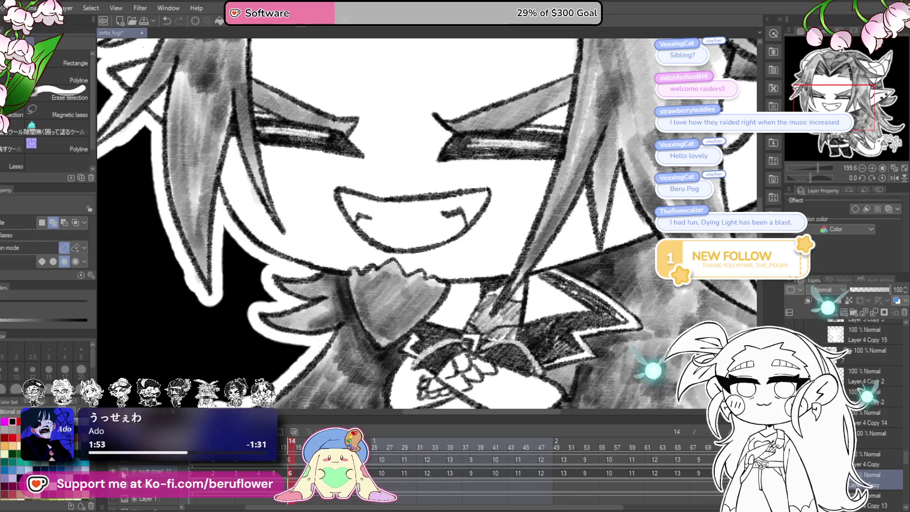
{"action": "key", "text": "ctrl+z"}
{"action": "left_click", "coordinate": [685, 452]}
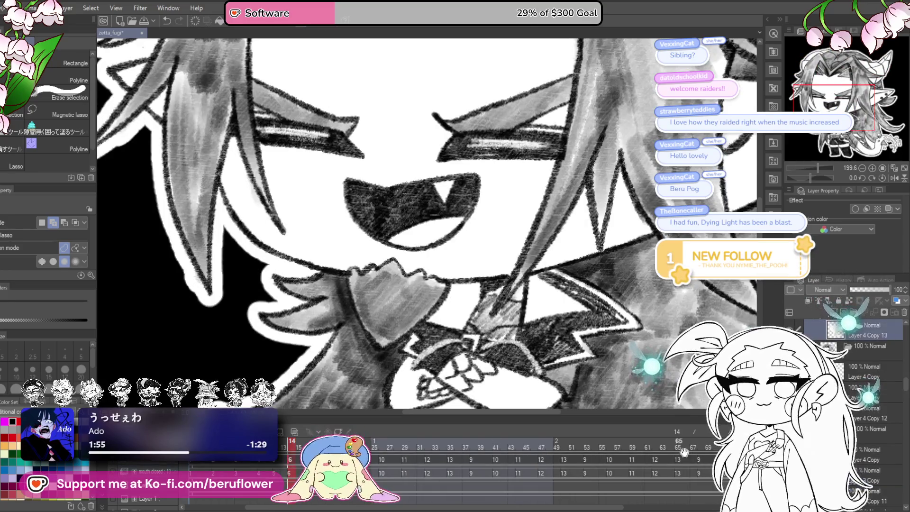
{"action": "left_click", "coordinate": [846, 355]}
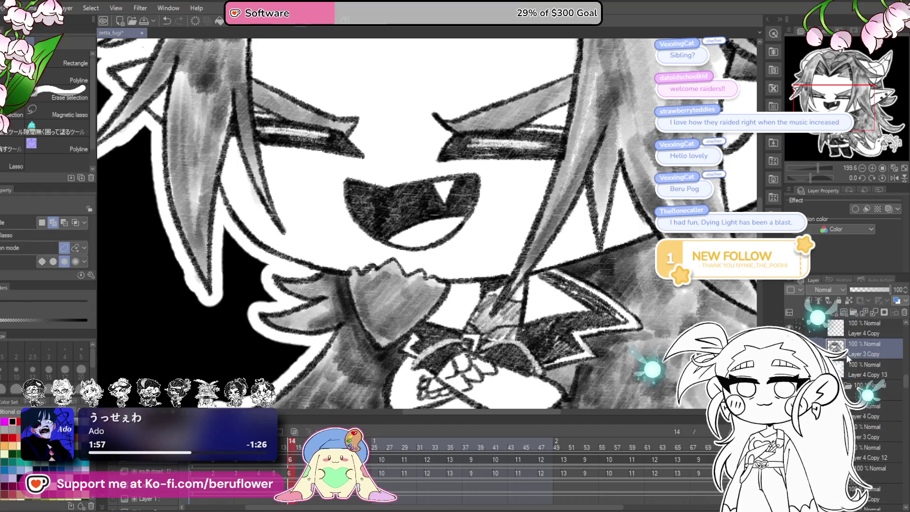
{"action": "left_click", "coordinate": [857, 370]}
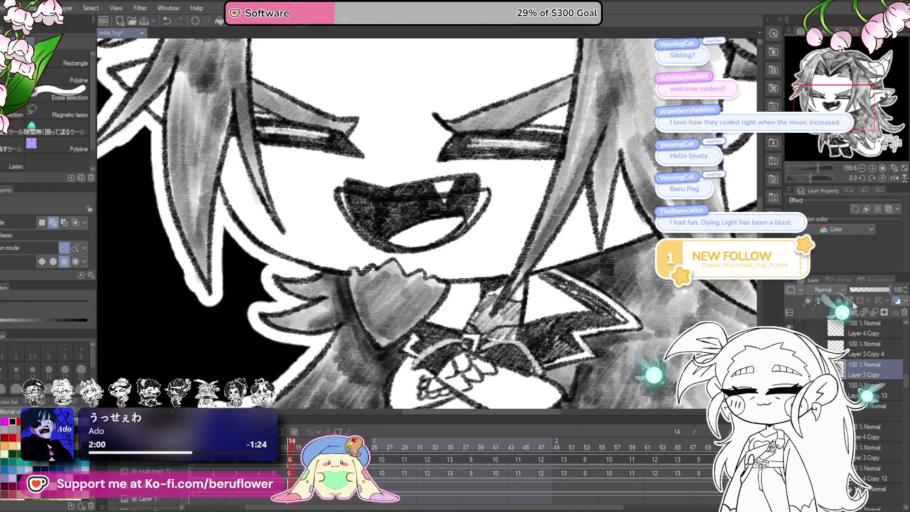
{"action": "mouse_move", "coordinate": [354, 187]}
{"action": "left_mouse_down"}
{"action": "mouse_move", "coordinate": [486, 197]}
{"action": "mouse_move", "coordinate": [443, 238]}
{"action": "mouse_move", "coordinate": [425, 240]}
{"action": "mouse_move", "coordinate": [388, 211]}
{"action": "mouse_move", "coordinate": [402, 238]}
{"action": "mouse_move", "coordinate": [461, 208]}
{"action": "left_mouse_up"}
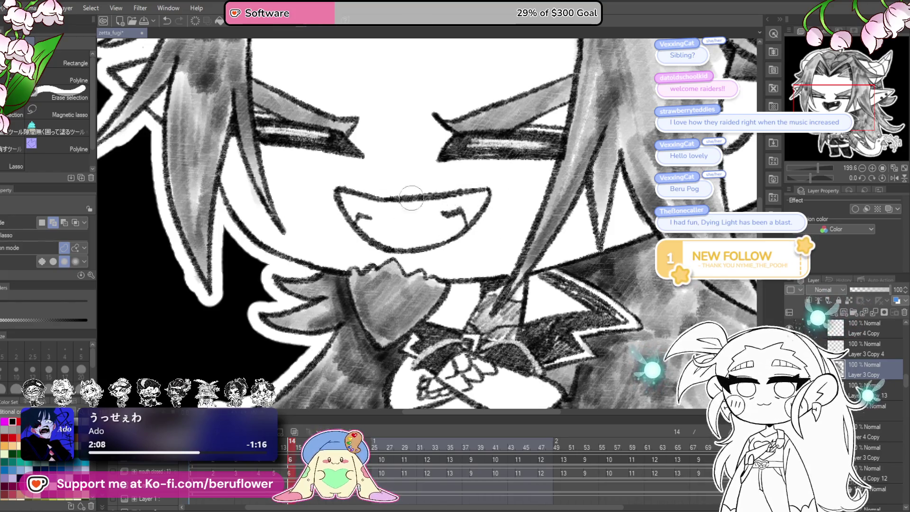
Delete the duplicate Layer 3 Copy 4 layer.
{"action": "right_click", "coordinate": [865, 350]}
{"action": "left_click", "coordinate": [860, 310]}
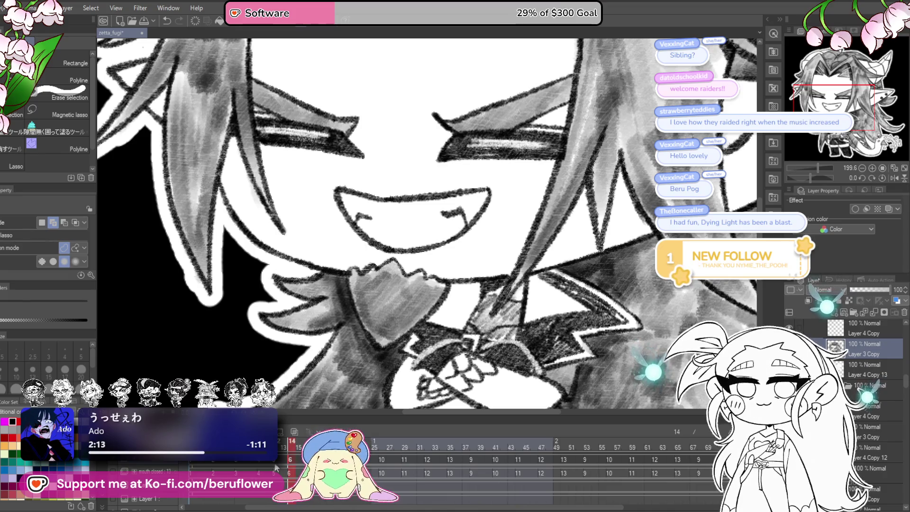
{"action": "scroll", "coordinate": [389, 242], "scroll_direction": "down", "scroll_amount": 2}
{"action": "scroll", "coordinate": [390, 242], "scroll_direction": "down", "scroll_amount": 2}
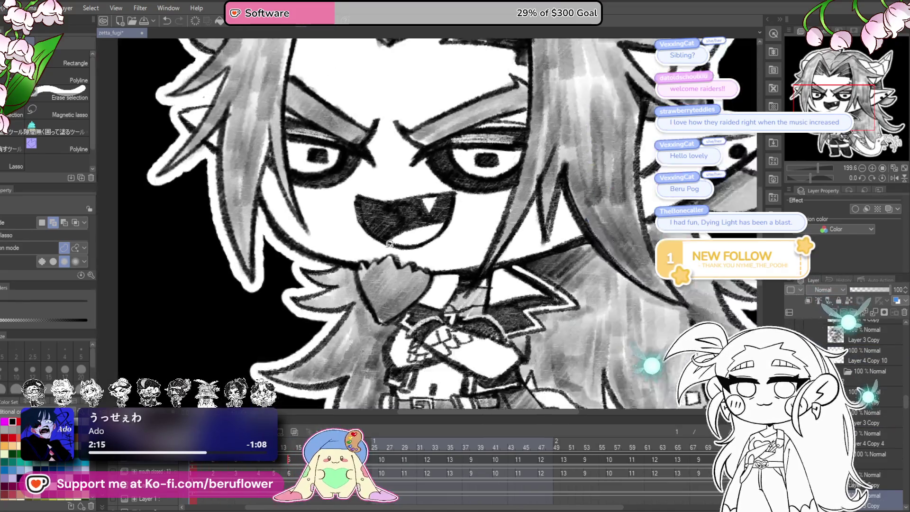
{"action": "scroll", "coordinate": [389, 242], "scroll_direction": "down", "scroll_amount": 2}
{"action": "scroll", "coordinate": [390, 243], "scroll_direction": "down", "scroll_amount": 1}
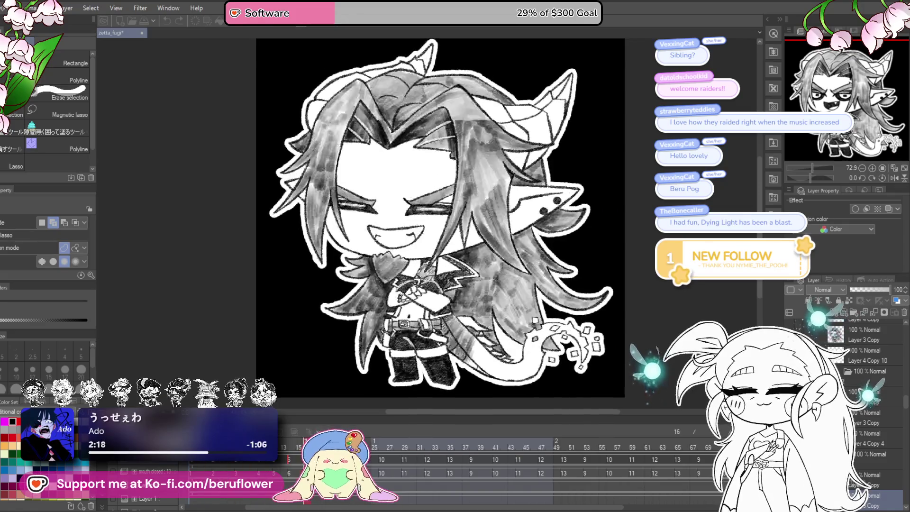
Play the animation with the whole character in view, then bring up the file options to export.
{"action": "key", "text": "space"}
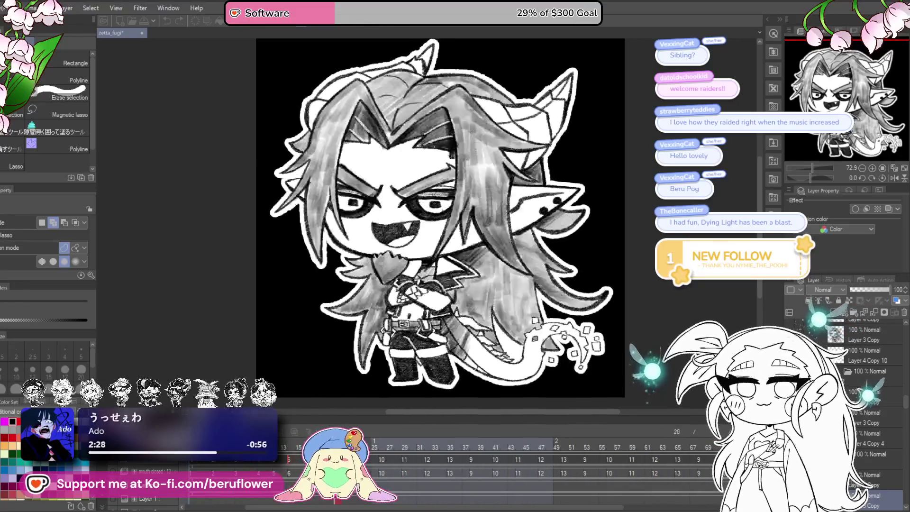
{"action": "scroll", "coordinate": [187, 344], "scroll_direction": "up", "scroll_amount": 1}
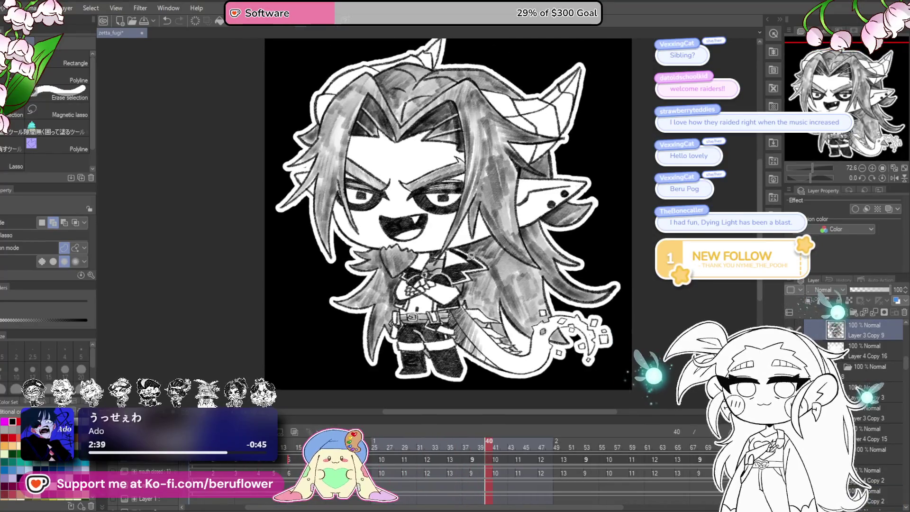
{"action": "scroll", "coordinate": [462, 263], "scroll_direction": "up", "scroll_amount": 1}
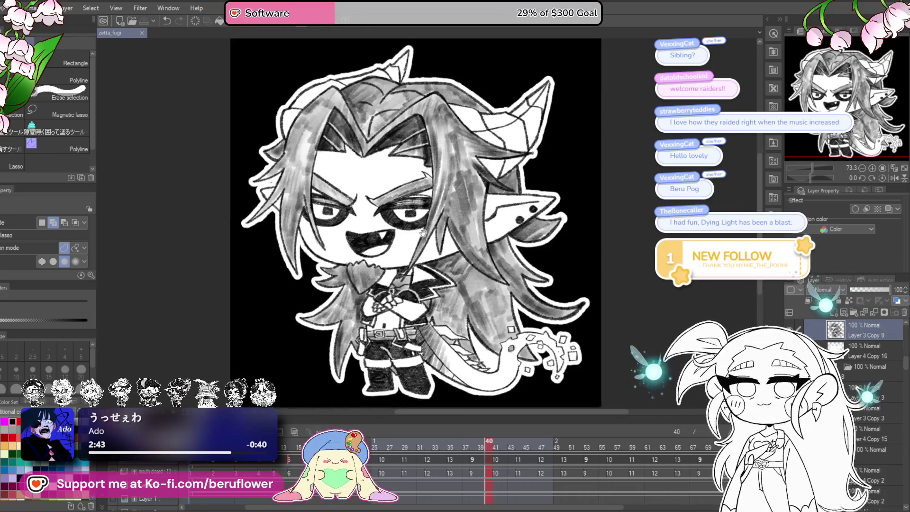
{"action": "scroll", "coordinate": [454, 221], "scroll_direction": "down", "scroll_amount": 1}
{"action": "left_click_drag", "start_coordinate": [460, 211], "coordinate": [461, 251]}
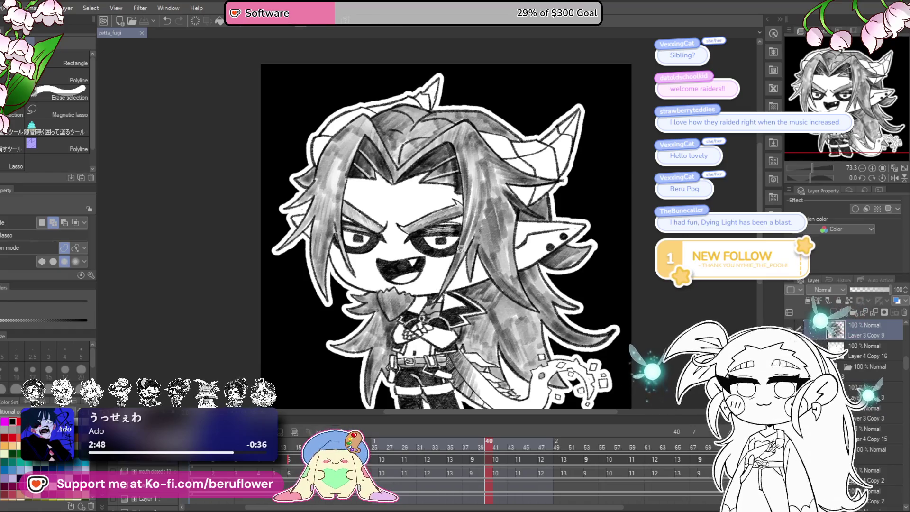
{"action": "scroll", "coordinate": [448, 230], "scroll_direction": "down", "scroll_amount": 1}
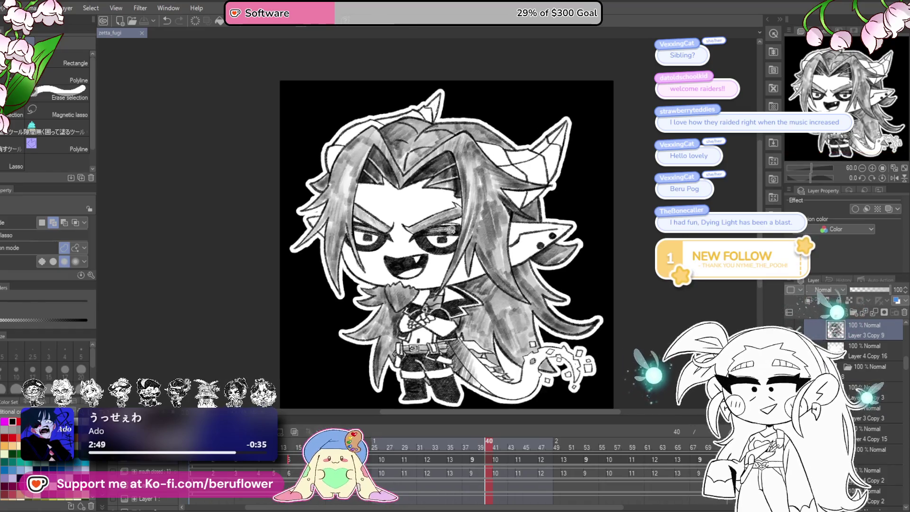
{"action": "scroll", "coordinate": [452, 228], "scroll_direction": "down", "scroll_amount": 1}
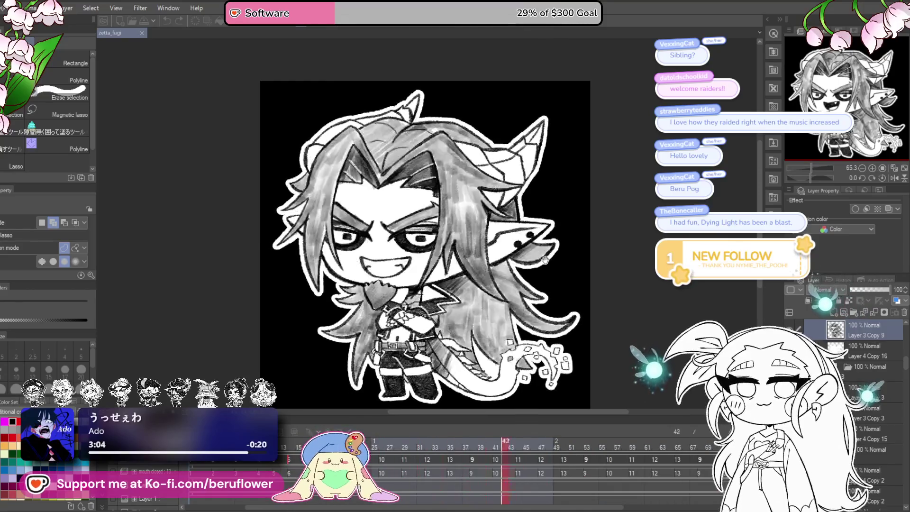
{"action": "scroll", "coordinate": [545, 261], "scroll_direction": "down", "scroll_amount": 2}
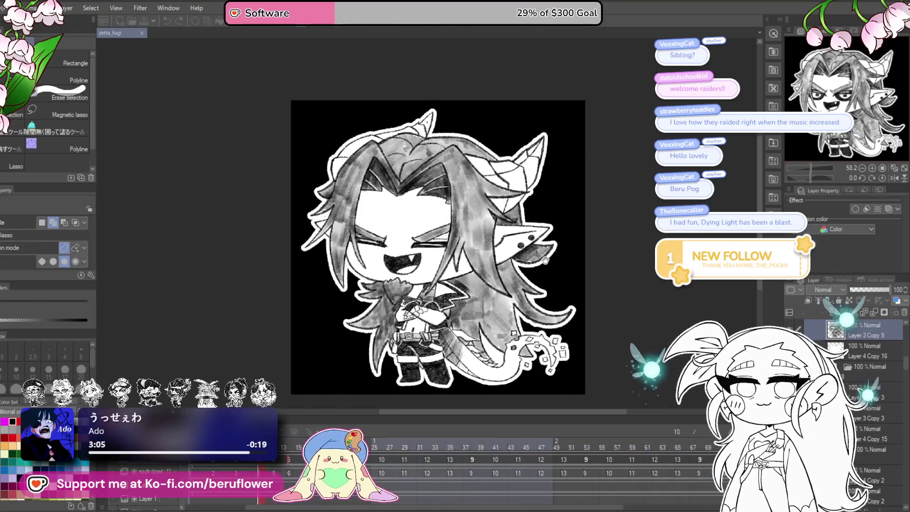
{"action": "scroll", "coordinate": [545, 261], "scroll_direction": "up", "scroll_amount": 1}
{"action": "left_click_drag", "start_coordinate": [502, 249], "coordinate": [494, 226]}
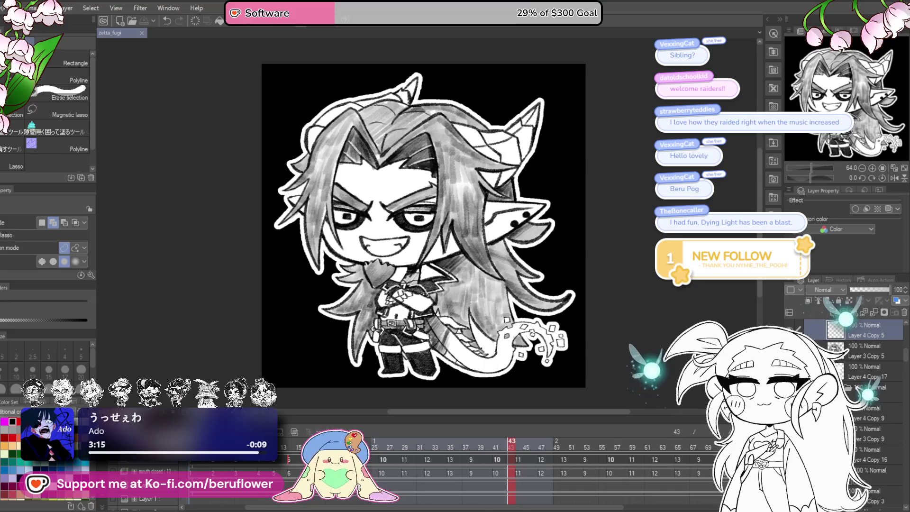
{"action": "left_click", "coordinate": [28, 8]}
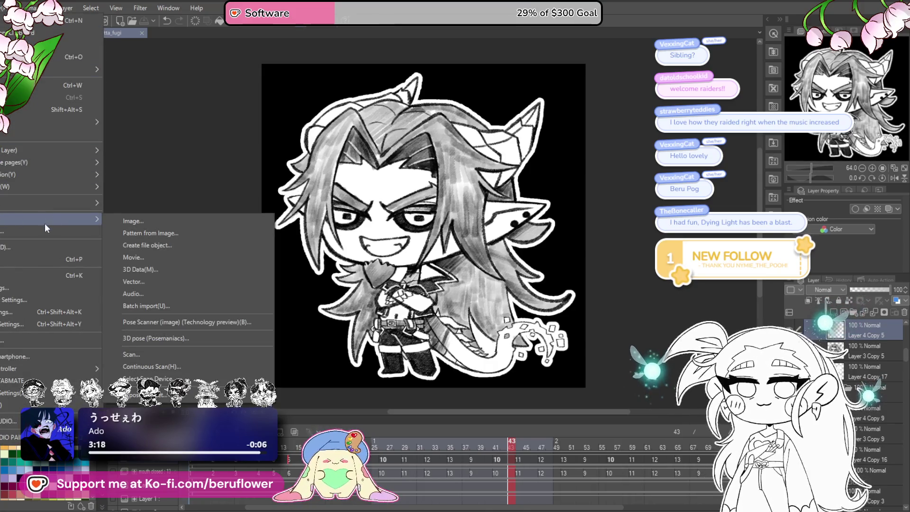
{"action": "mouse_move", "coordinate": [43, 174]}
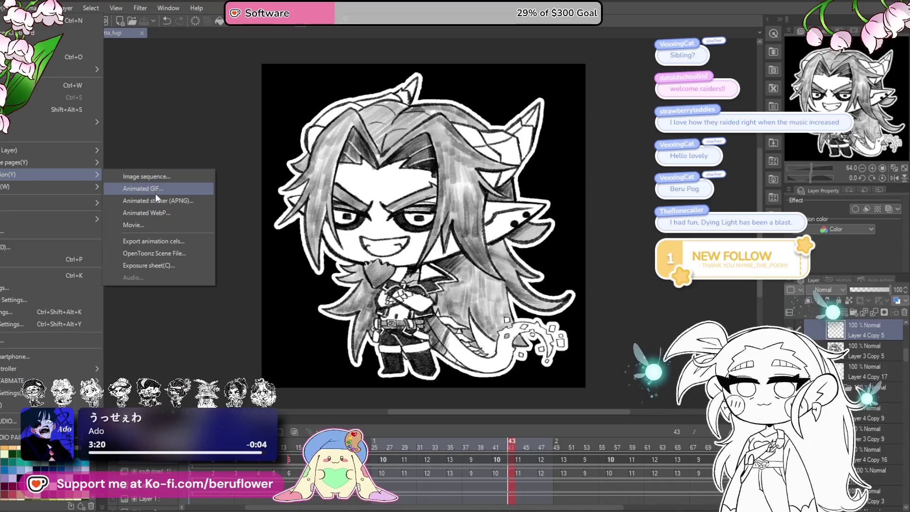
Export the animation as a looping 24 fps animated GIF and dismiss the export-complete notice.
{"action": "left_click", "coordinate": [156, 188]}
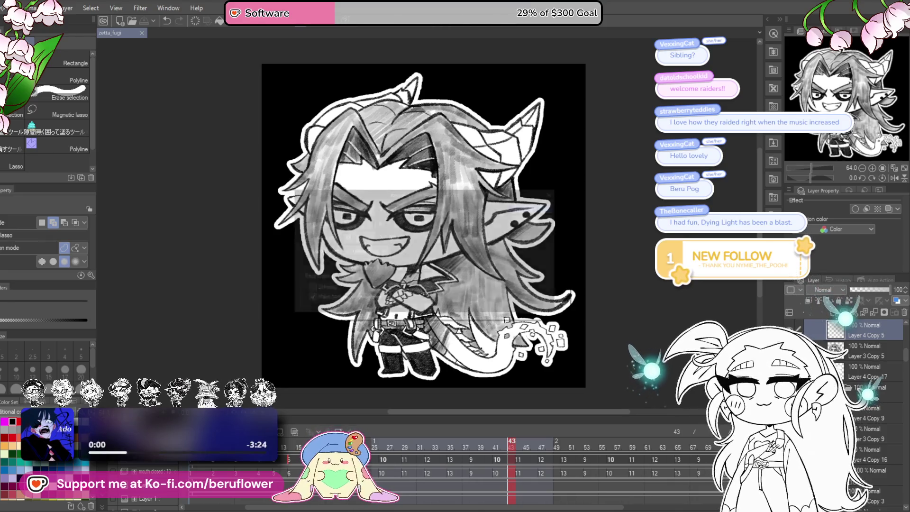
{"action": "type", "text": "1000"}
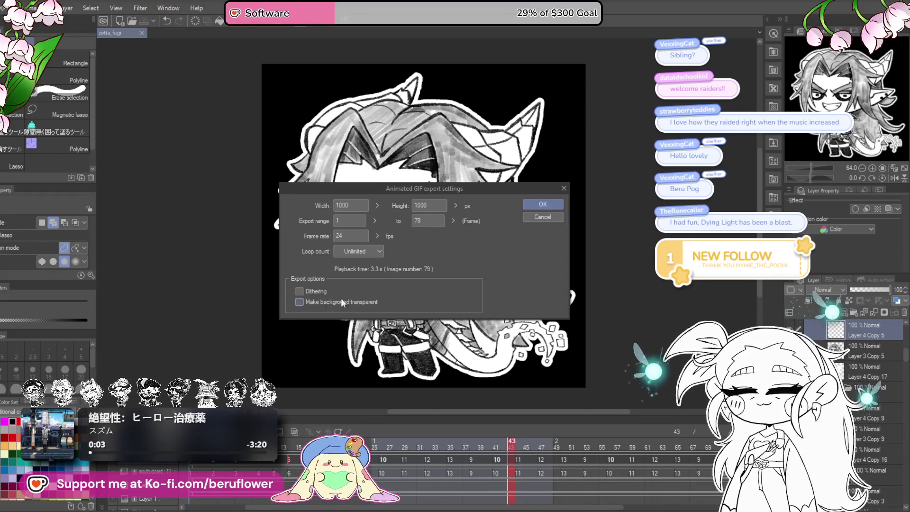
{"action": "left_click", "coordinate": [543, 205]}
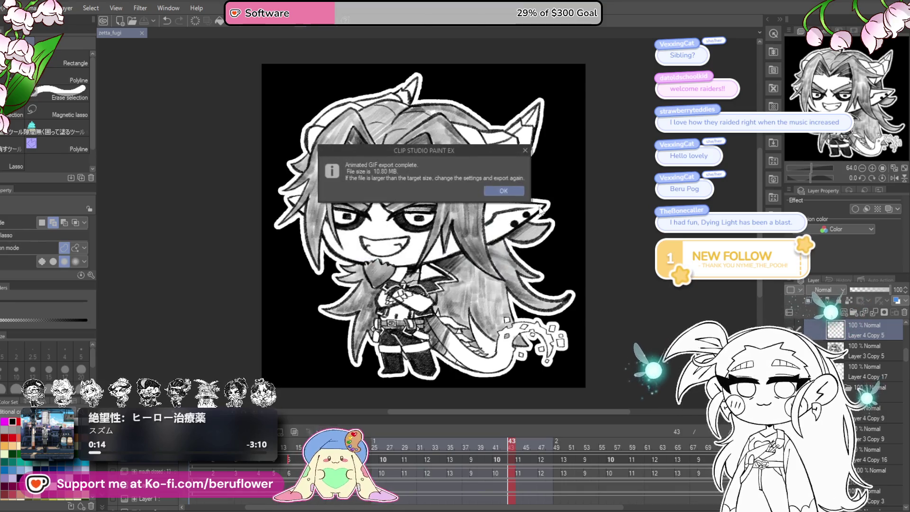
{"action": "left_click", "coordinate": [507, 190]}
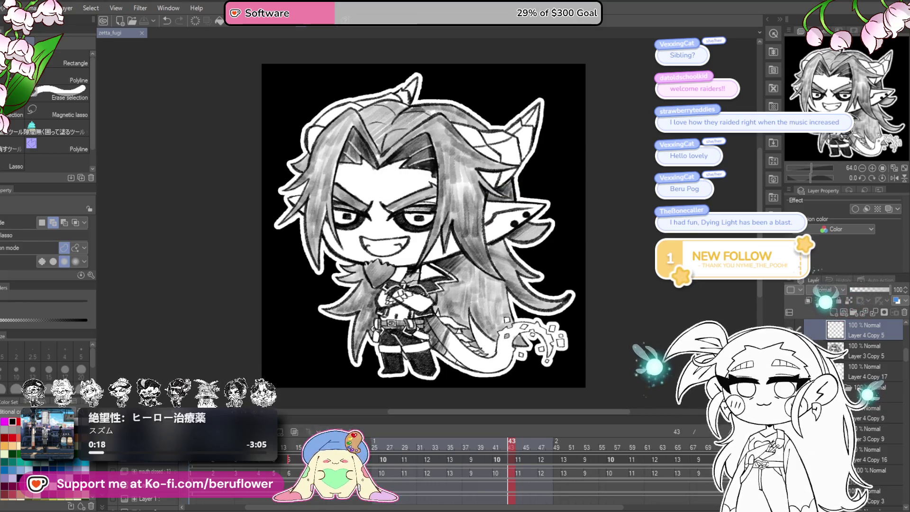
{"action": "scroll", "coordinate": [846, 384], "scroll_direction": "up", "scroll_amount": 5}
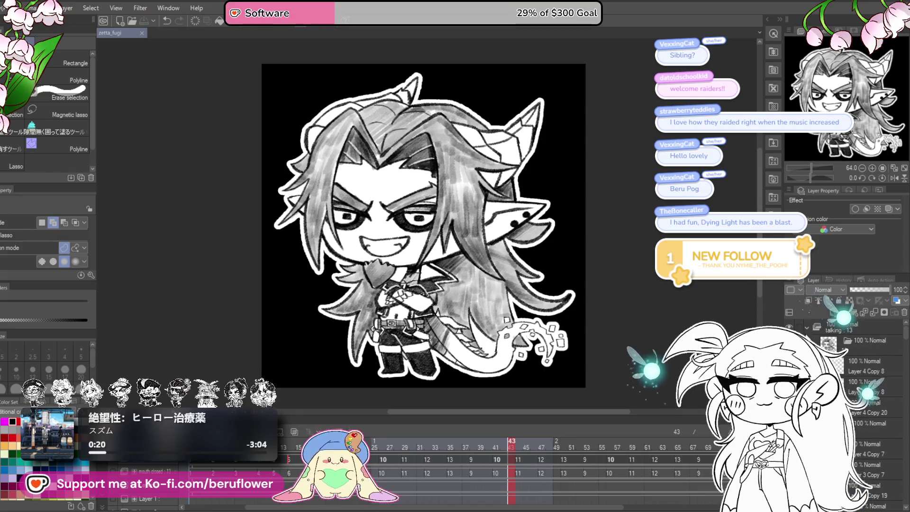
Hide the black background inside the talking folder and start an animated GIF export.
{"action": "left_click", "coordinate": [808, 328]}
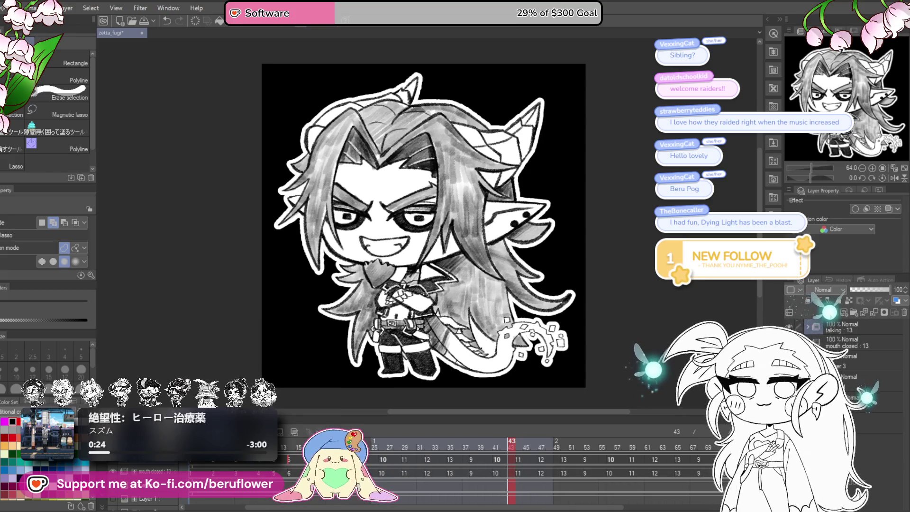
{"action": "left_click", "coordinate": [790, 356]}
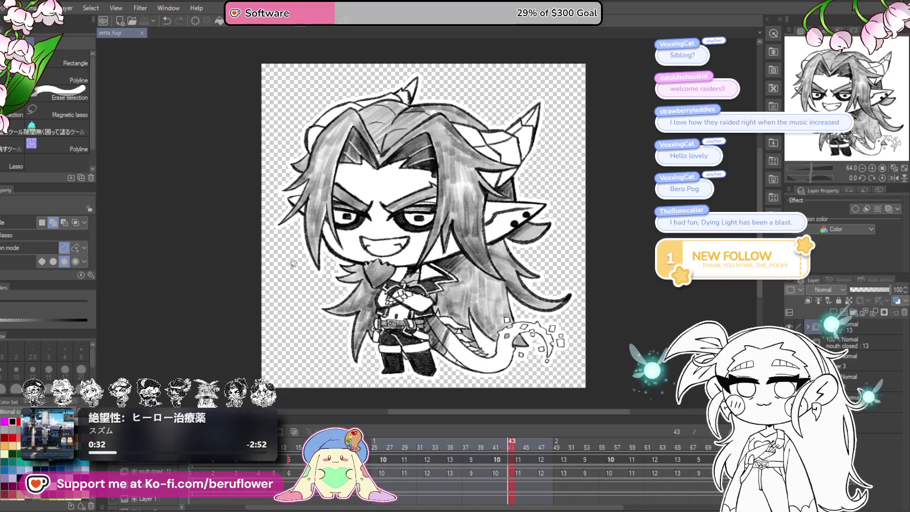
{"action": "left_click", "coordinate": [11, 8]}
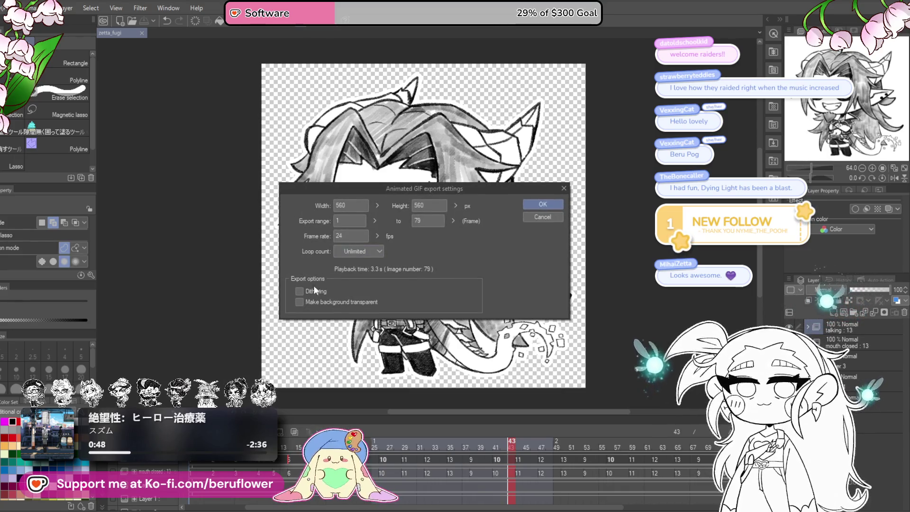
Export the transparent chibi animation as a 560×560 looping GIF and reopen the file commands.
{"action": "double_click", "coordinate": [357, 209]}
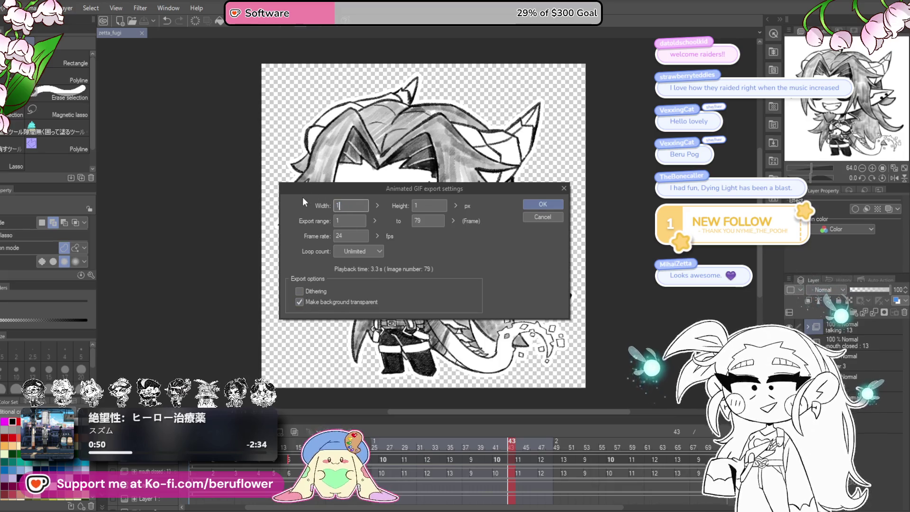
{"action": "type", "text": "1000"}
{"action": "left_click", "coordinate": [540, 206]}
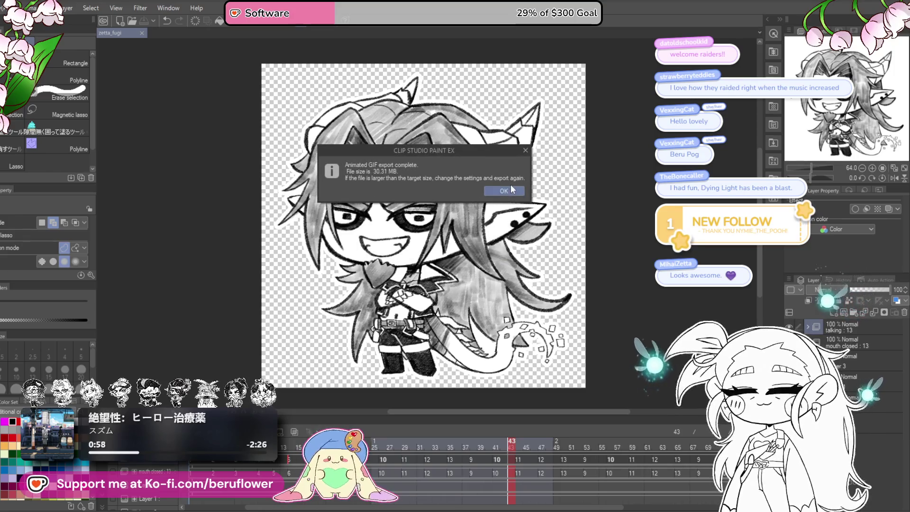
{"action": "left_click", "coordinate": [511, 188]}
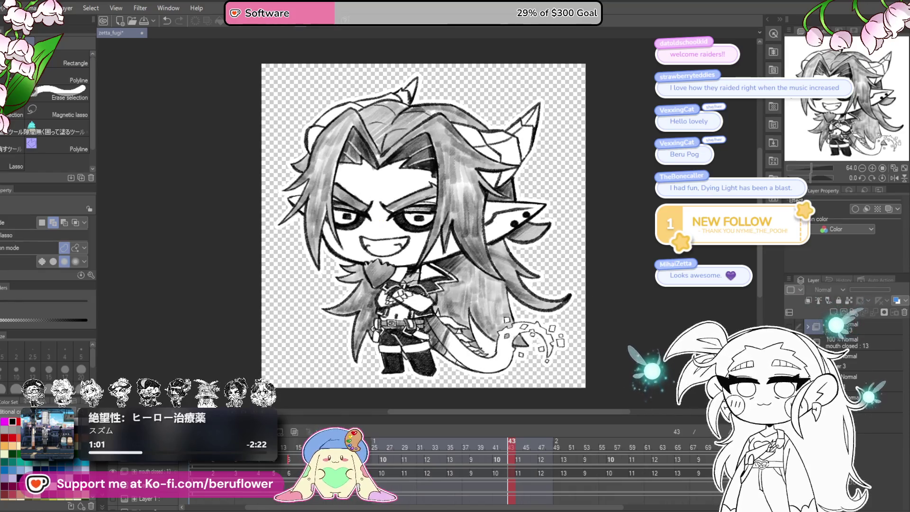
{"action": "left_click", "coordinate": [14, 8]}
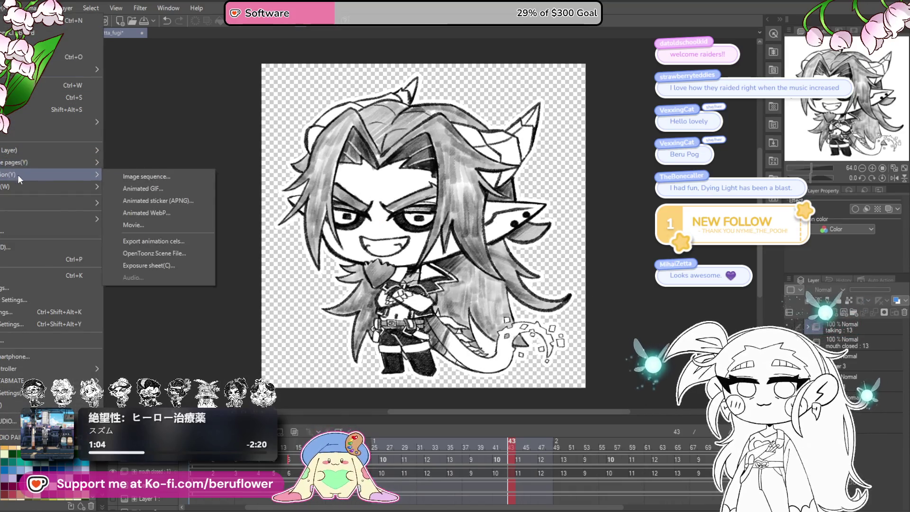
Export the transparent chibi as a 1000×1000 animated GIF, then show the black background again.
{"action": "left_click", "coordinate": [183, 189]}
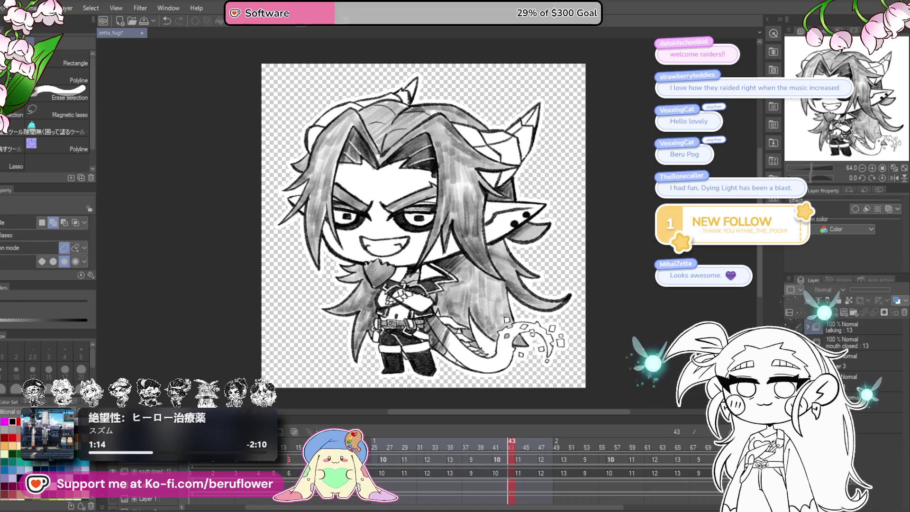
{"action": "double_click", "coordinate": [348, 205]}
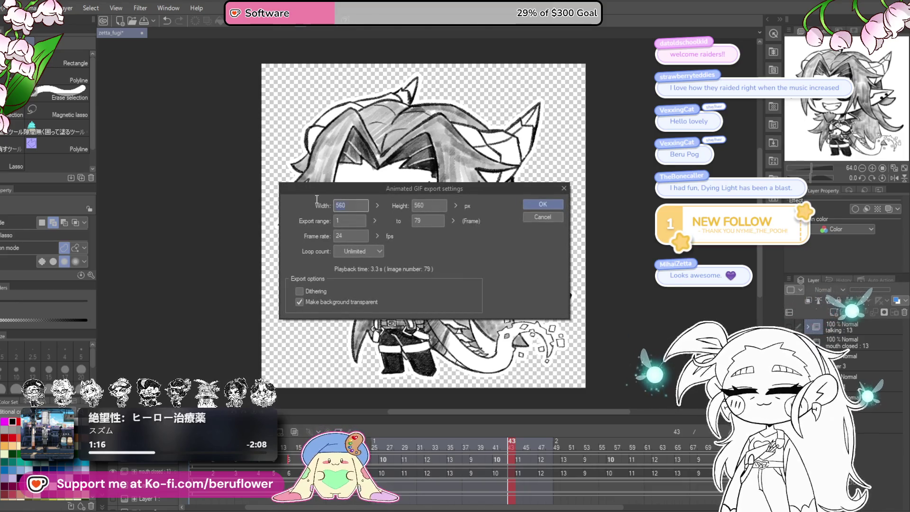
{"action": "type", "text": "1000"}
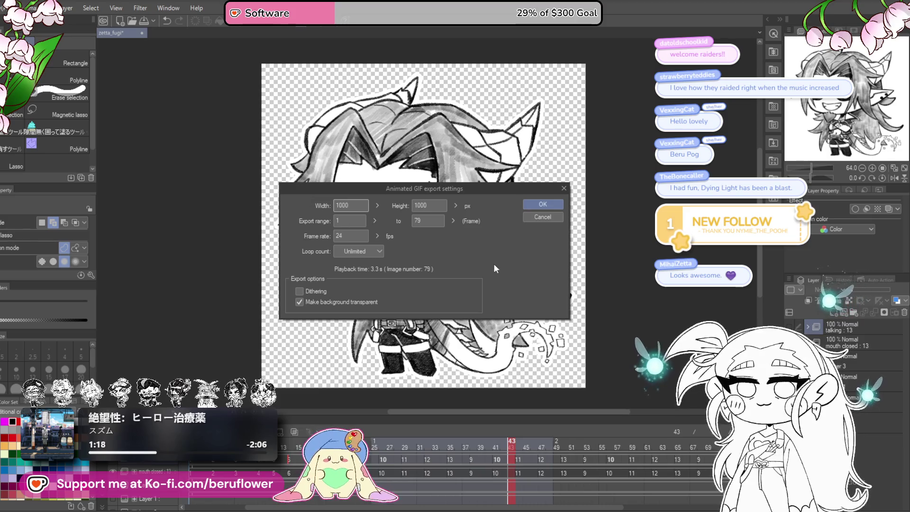
{"action": "left_click", "coordinate": [541, 205]}
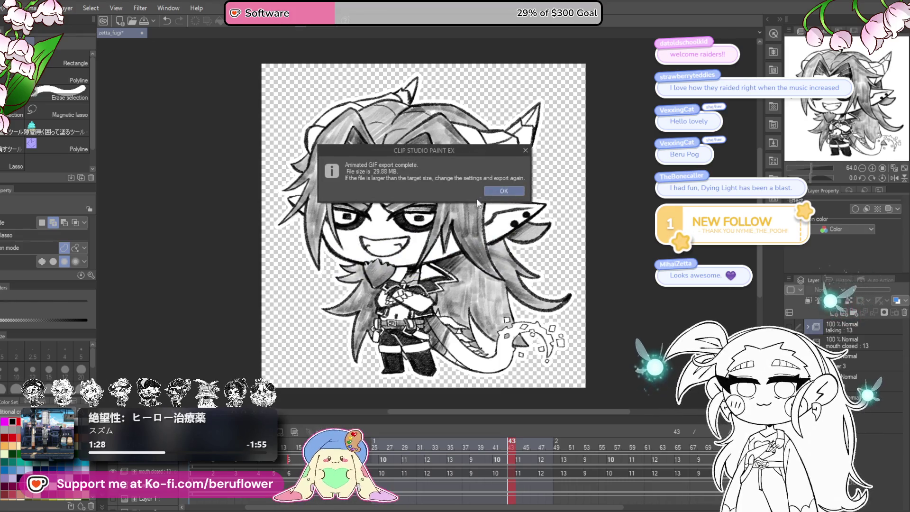
{"action": "left_click", "coordinate": [498, 192]}
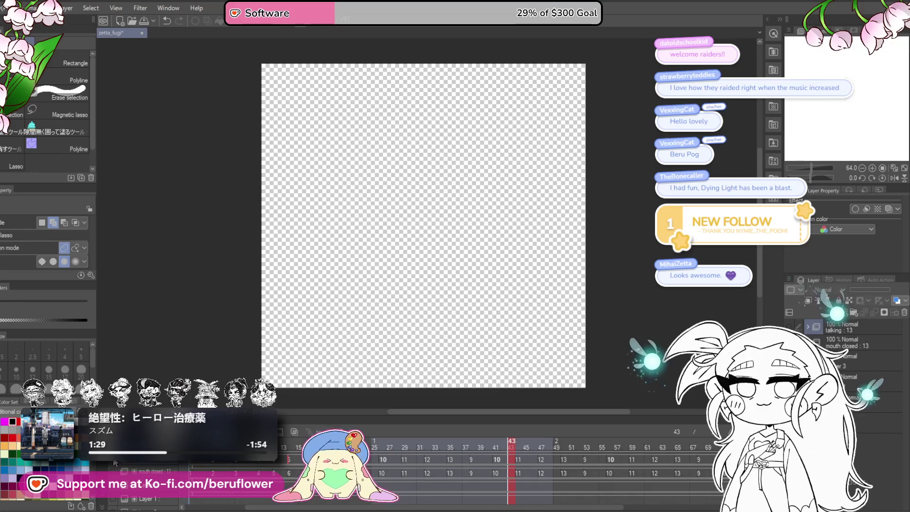
{"action": "left_click", "coordinate": [789, 327]}
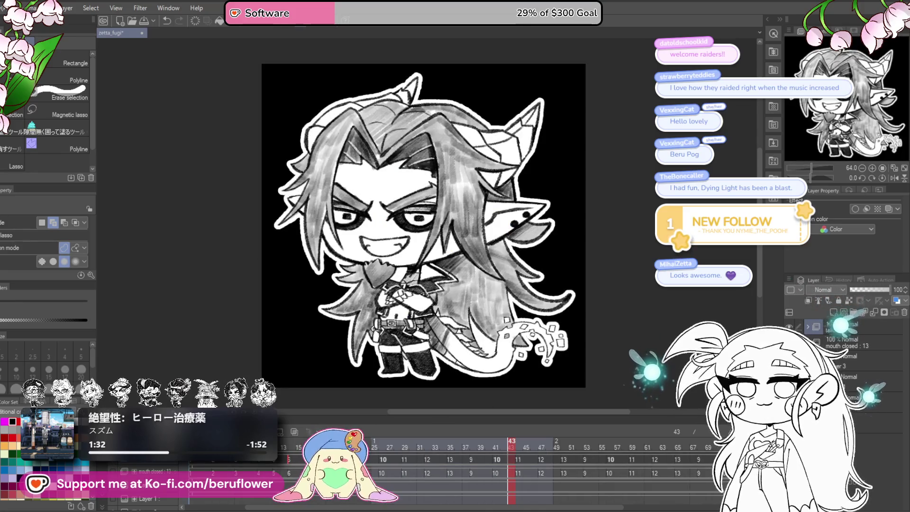
Save the chibi animation with Ctrl+S, play it through, and highlight File > Open from the keyboard.
{"action": "key", "text": "ctrl+s"}
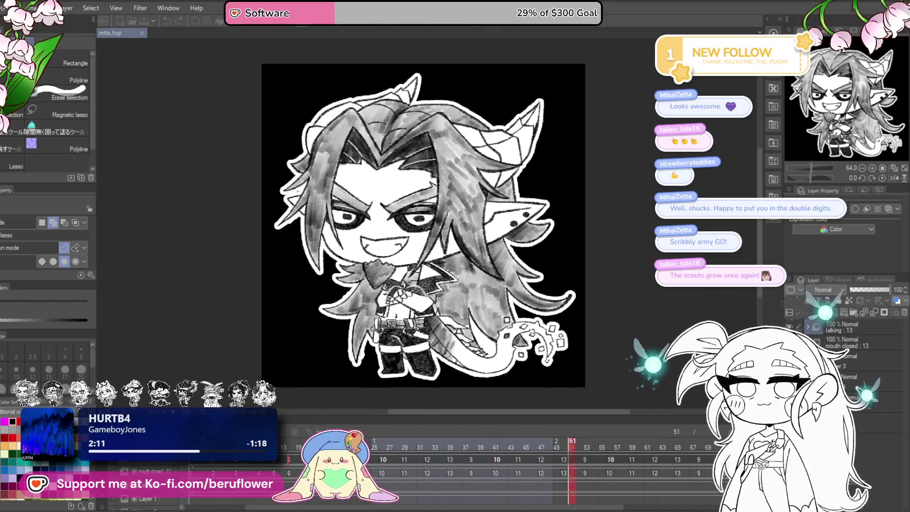
{"action": "left_click", "coordinate": [111, 463]}
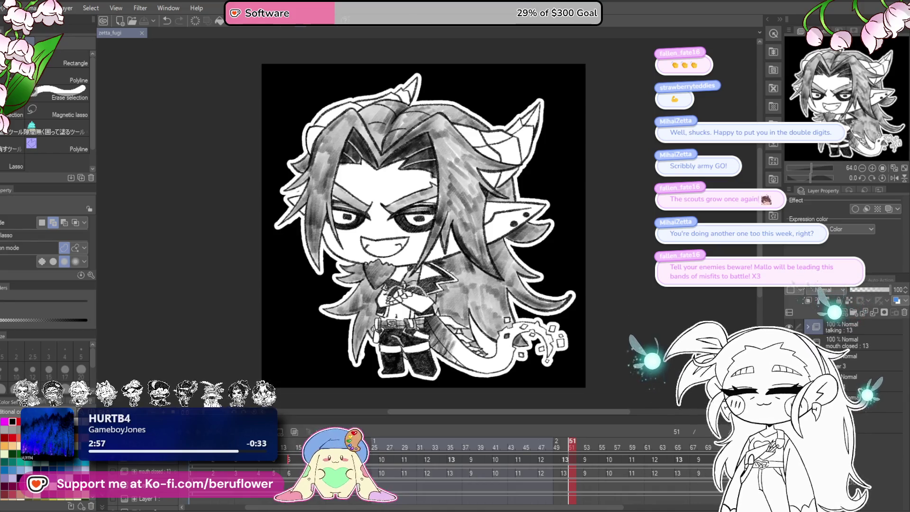
{"action": "key", "text": "alt+e"}
{"action": "key", "text": "Left"}
{"action": "key", "text": "Down"}
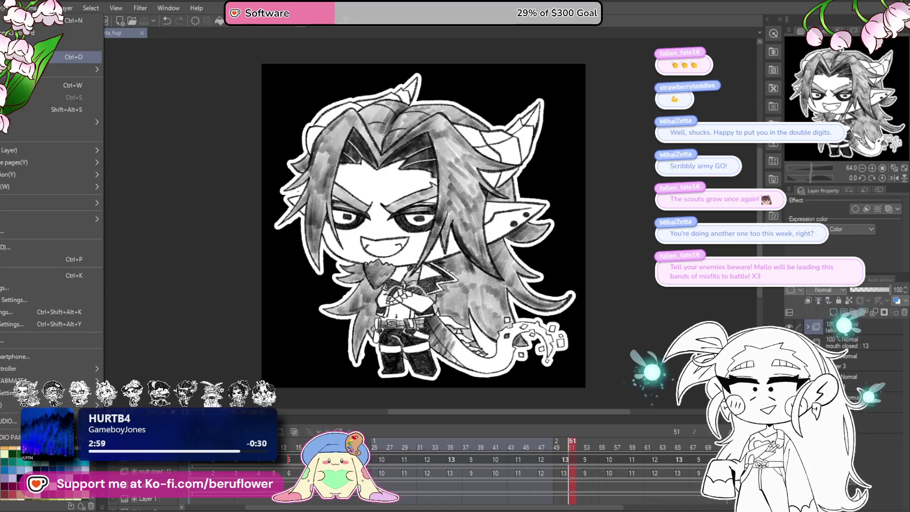
Open the fenrir_fugi pink wolf-eared bust as a second document tab.
{"action": "key", "text": "Escape"}
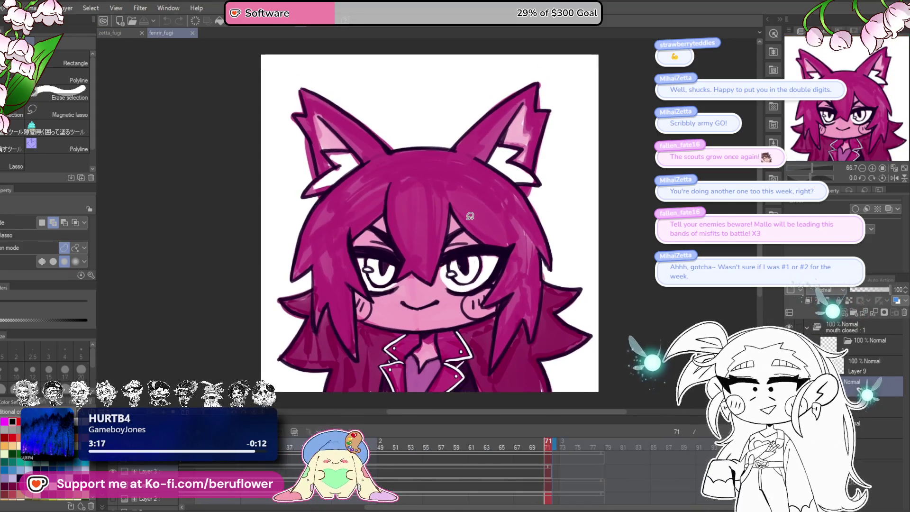
{"action": "scroll", "coordinate": [468, 207], "scroll_direction": "down", "scroll_amount": 1}
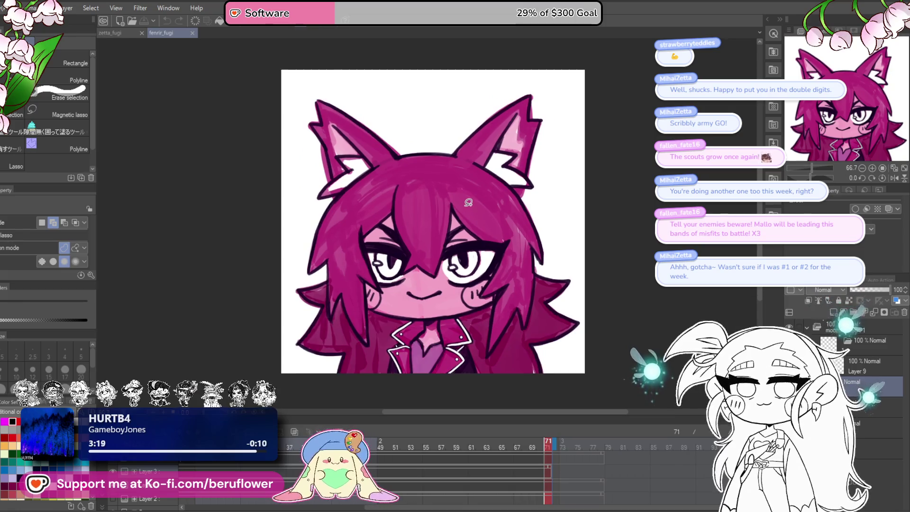
{"action": "scroll", "coordinate": [469, 202], "scroll_direction": "up", "scroll_amount": 1}
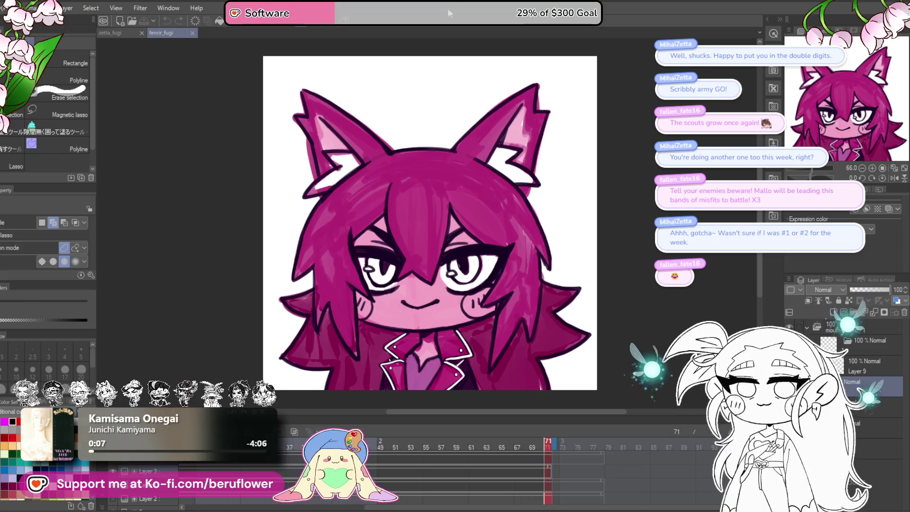
{"action": "scroll", "coordinate": [451, 226], "scroll_direction": "down", "scroll_amount": 2}
{"action": "scroll", "coordinate": [452, 225], "scroll_direction": "up", "scroll_amount": 1}
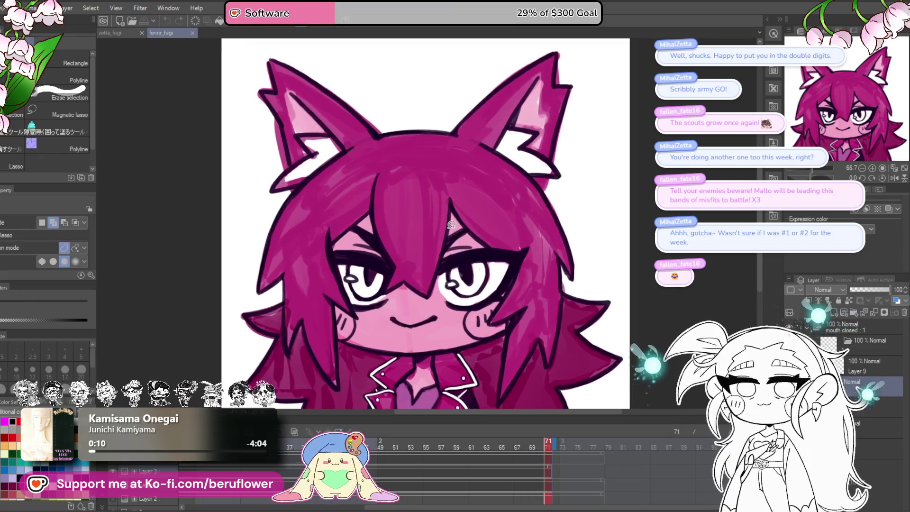
{"action": "scroll", "coordinate": [454, 233], "scroll_direction": "up", "scroll_amount": 2}
{"action": "scroll", "coordinate": [455, 241], "scroll_direction": "down", "scroll_amount": 1}
{"action": "scroll", "coordinate": [458, 248], "scroll_direction": "down", "scroll_amount": 1}
{"action": "scroll", "coordinate": [457, 245], "scroll_direction": "up", "scroll_amount": 1}
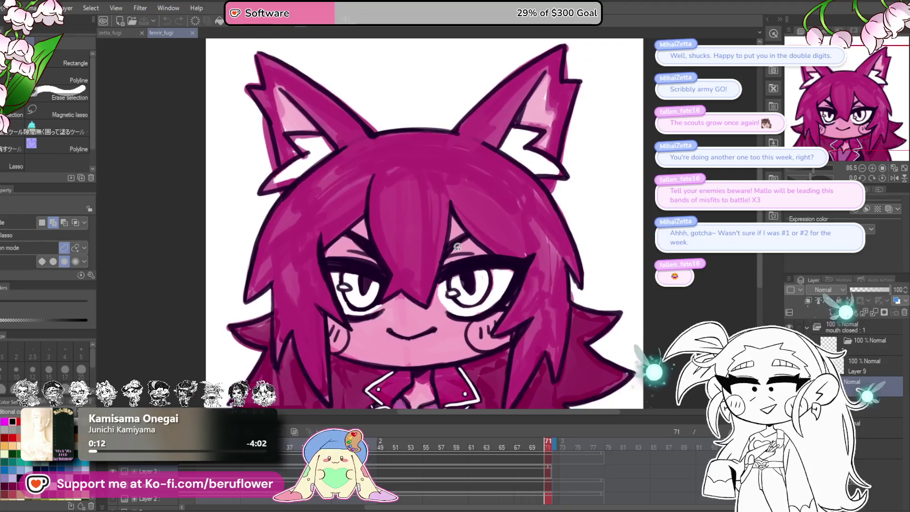
{"action": "scroll", "coordinate": [457, 244], "scroll_direction": "up", "scroll_amount": 1}
{"action": "scroll", "coordinate": [460, 241], "scroll_direction": "down", "scroll_amount": 1}
{"action": "scroll", "coordinate": [461, 241], "scroll_direction": "down", "scroll_amount": 1}
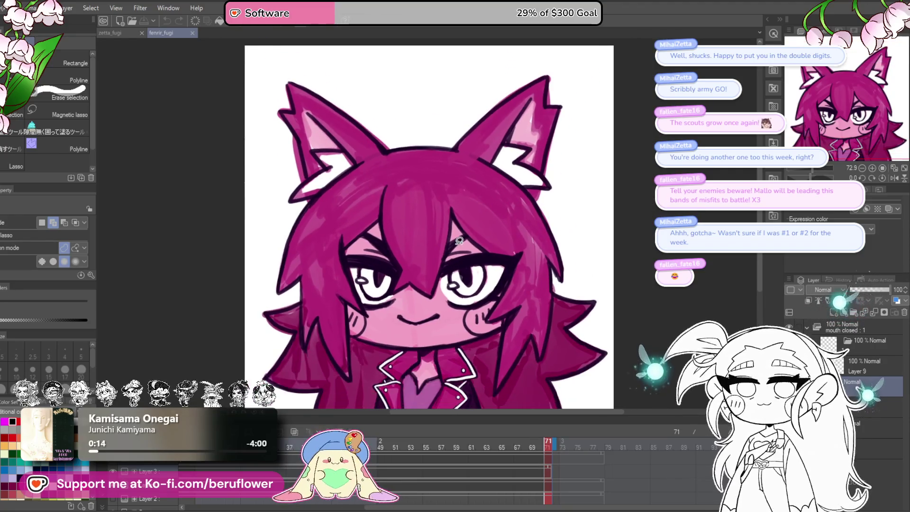
{"action": "scroll", "coordinate": [512, 277], "scroll_direction": "up", "scroll_amount": 2}
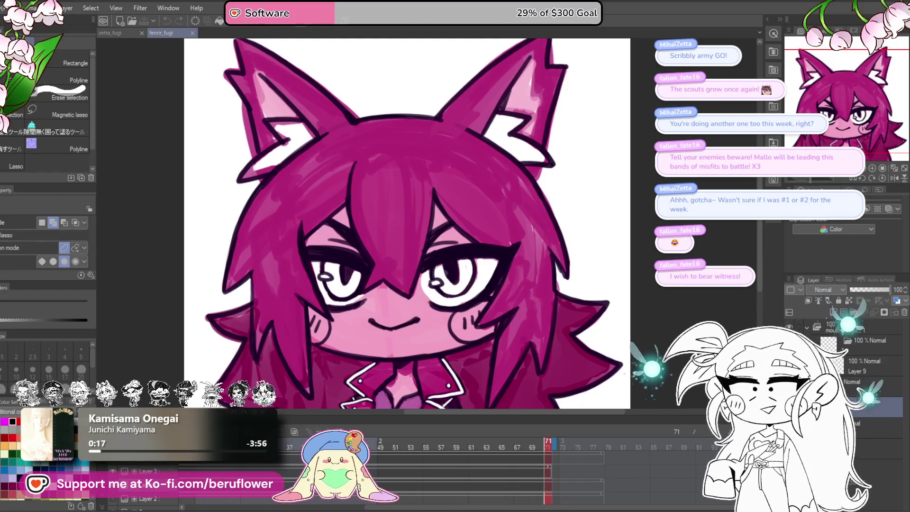
Pick the pencil, fit the pink bust to the window, then switch to the Liquify brush.
{"action": "key", "text": "p"}
{"action": "scroll", "coordinate": [441, 287], "scroll_direction": "up", "scroll_amount": 1}
{"action": "scroll", "coordinate": [442, 287], "scroll_direction": "up", "scroll_amount": 1}
{"action": "scroll", "coordinate": [441, 288], "scroll_direction": "up", "scroll_amount": 2}
{"action": "scroll", "coordinate": [441, 288], "scroll_direction": "up", "scroll_amount": 2}
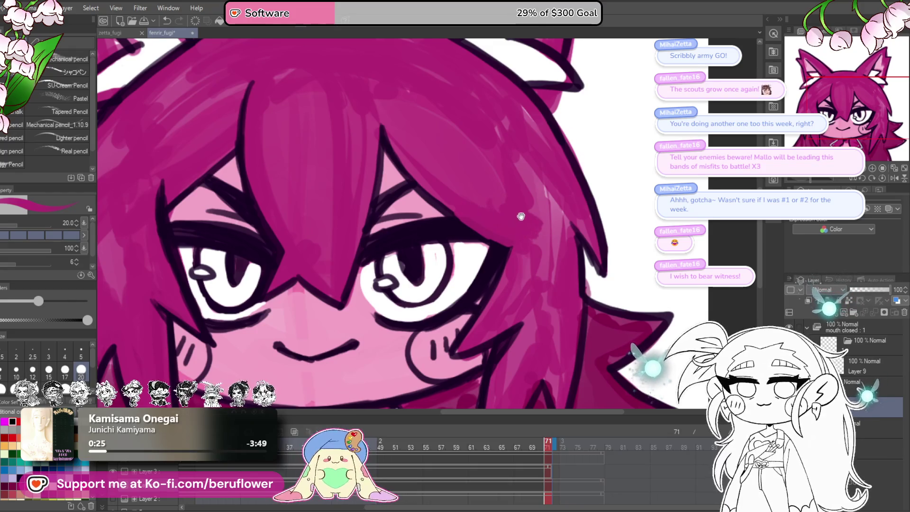
{"action": "scroll", "coordinate": [477, 213], "scroll_direction": "down", "scroll_amount": 1}
{"action": "scroll", "coordinate": [465, 211], "scroll_direction": "down", "scroll_amount": 1}
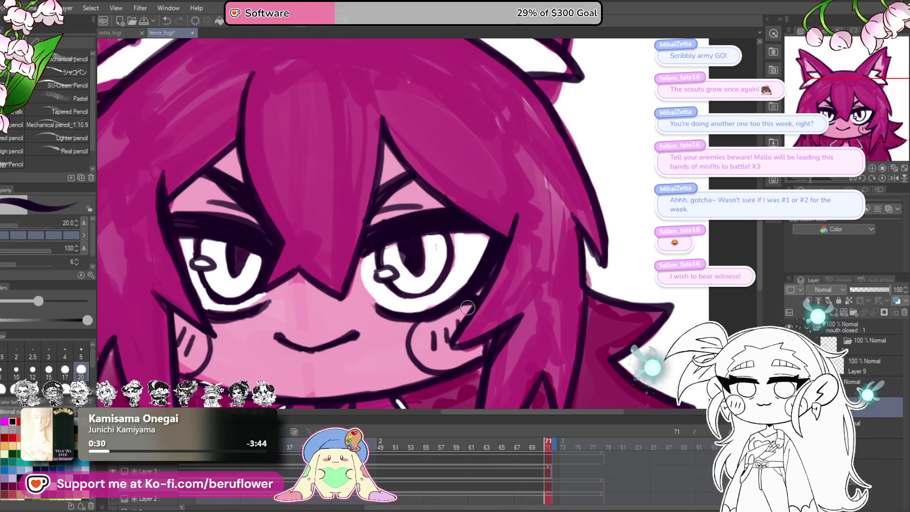
{"action": "key", "text": "ctrl+0"}
{"action": "left_click_drag", "start_coordinate": [466, 307], "coordinate": [451, 267]}
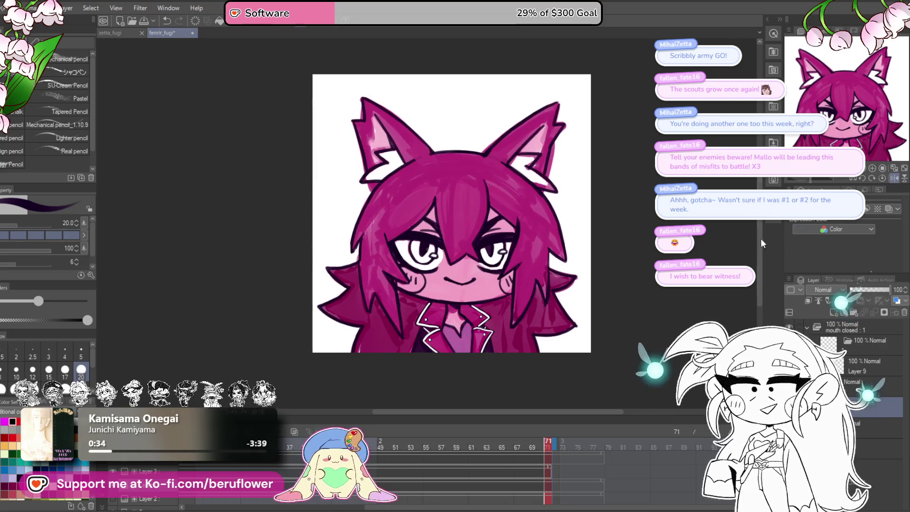
{"action": "left_click_drag", "start_coordinate": [689, 247], "coordinate": [720, 261]}
{"action": "key", "text": "j"}
Liquify the right ear and hair outline of the pink bust into a subtler shape.
{"action": "mouse_move", "coordinate": [491, 221]}
{"action": "left_mouse_down"}
{"action": "mouse_move", "coordinate": [530, 267]}
{"action": "mouse_move", "coordinate": [506, 261]}
{"action": "mouse_move", "coordinate": [551, 268]}
{"action": "left_mouse_up"}
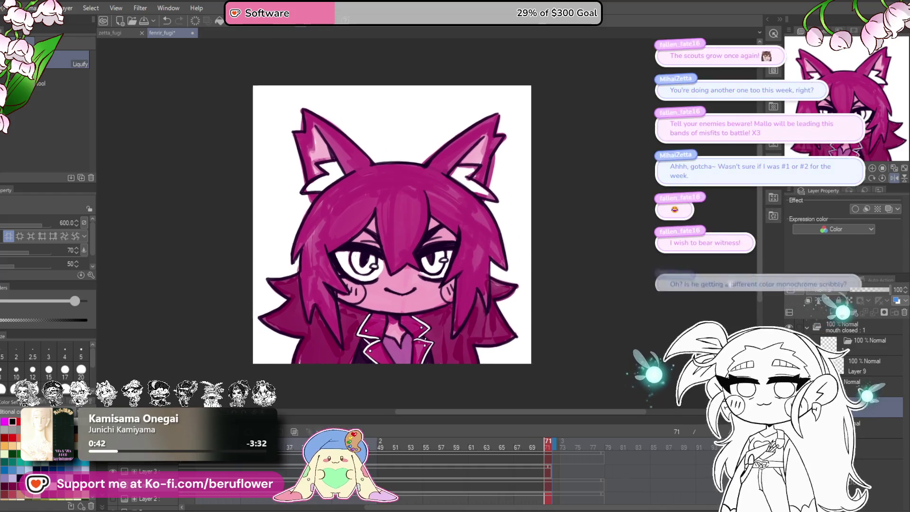
{"action": "left_click_drag", "start_coordinate": [892, 194], "coordinate": [888, 179]}
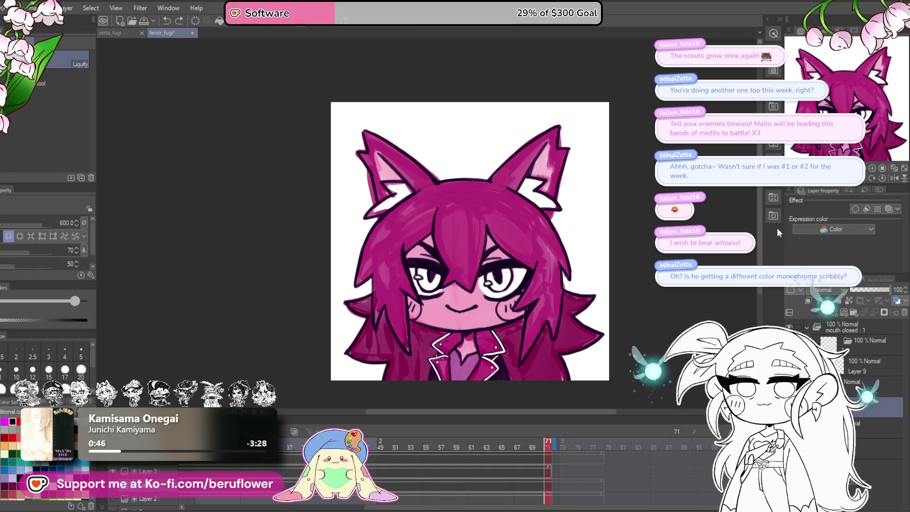
{"action": "left_click_drag", "start_coordinate": [637, 253], "coordinate": [595, 256]}
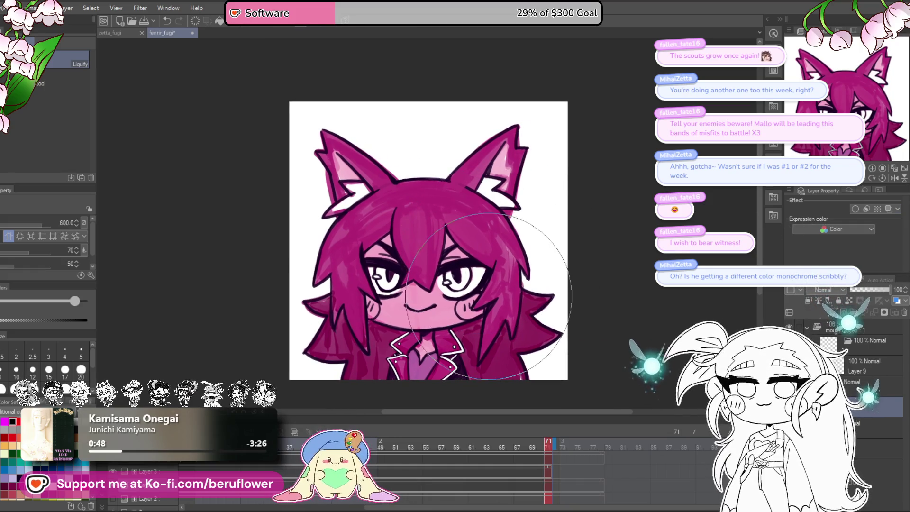
{"action": "left_click_drag", "start_coordinate": [547, 287], "coordinate": [533, 273]}
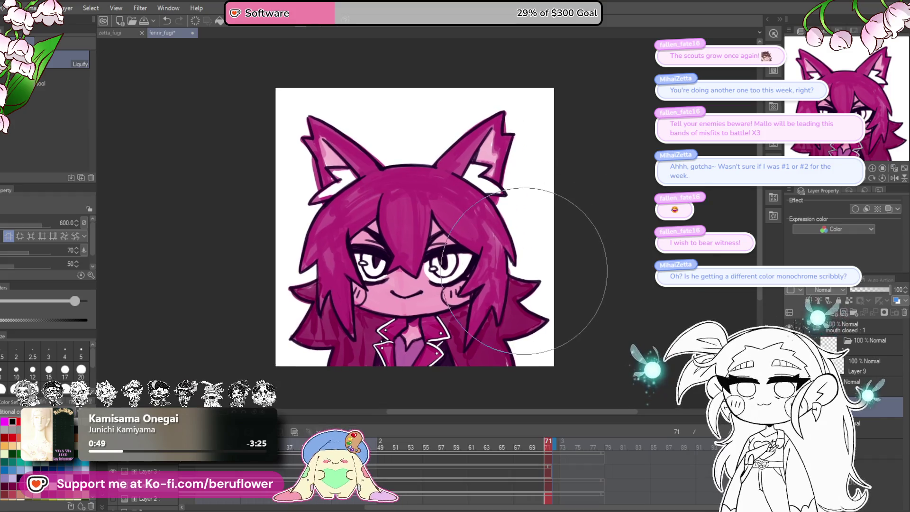
{"action": "left_click_drag", "start_coordinate": [533, 187], "coordinate": [518, 144]}
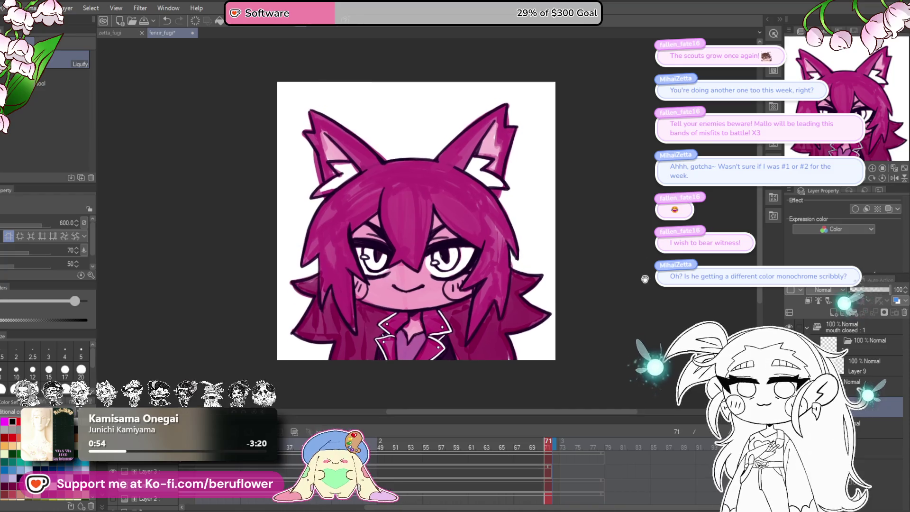
{"action": "left_click_drag", "start_coordinate": [615, 324], "coordinate": [610, 325]}
{"action": "mouse_move", "coordinate": [522, 288]}
{"action": "left_mouse_down"}
{"action": "mouse_move", "coordinate": [556, 289]}
{"action": "mouse_move", "coordinate": [544, 282]}
{"action": "left_mouse_up"}
With a smaller Liquify brush, check the bust mirrored via Flip Horizontal and nudge the face shading.
{"action": "key", "text": "bracketleft"}
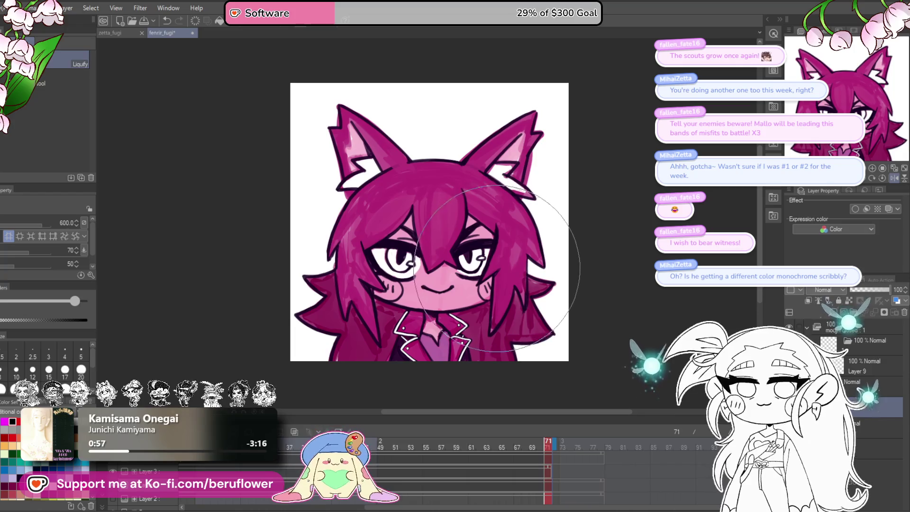
{"action": "key", "text": "bracketleft"}
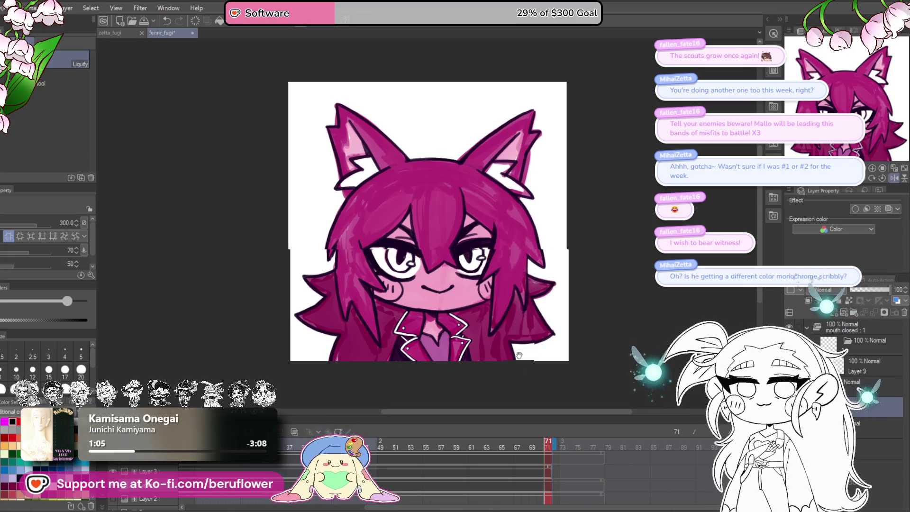
{"action": "left_click_drag", "start_coordinate": [512, 291], "coordinate": [493, 288]}
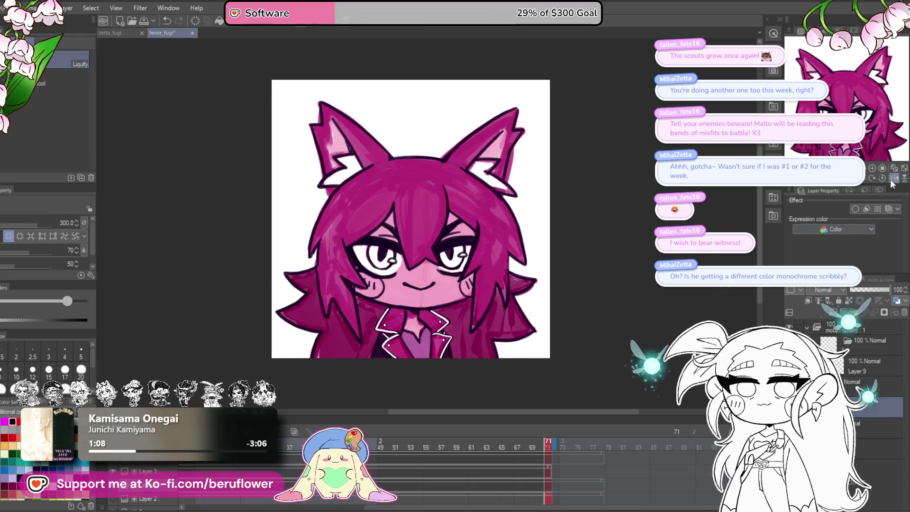
{"action": "left_click", "coordinate": [894, 179]}
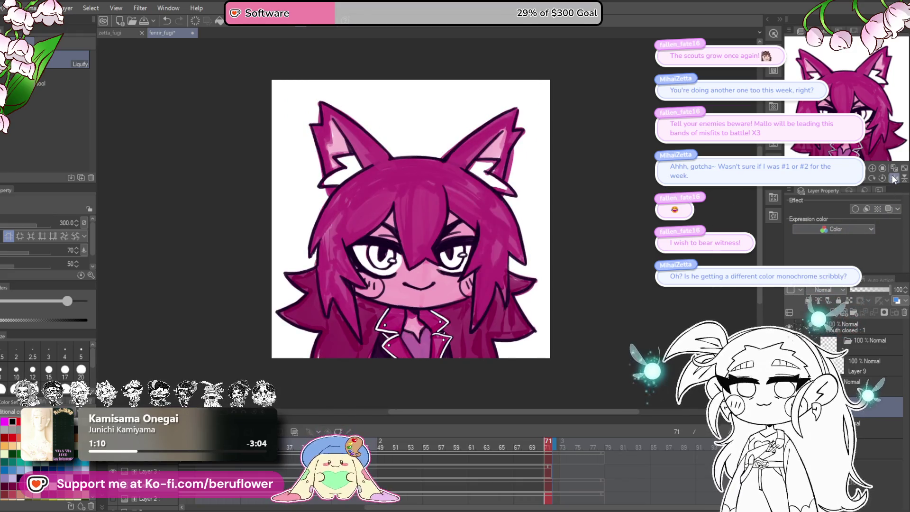
{"action": "left_click", "coordinate": [894, 179]}
{"action": "left_click", "coordinate": [895, 178]}
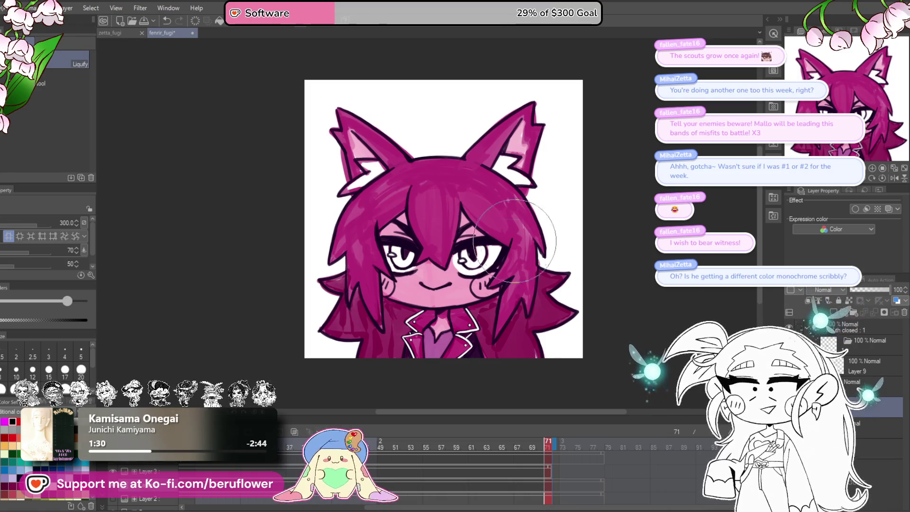
{"action": "left_click_drag", "start_coordinate": [436, 273], "coordinate": [438, 291]}
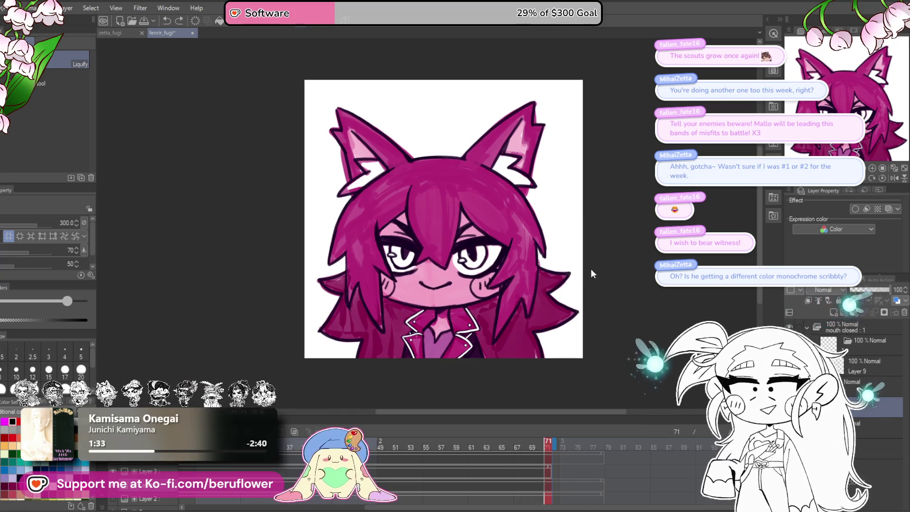
{"action": "scroll", "coordinate": [491, 284], "scroll_direction": "down", "scroll_amount": 1}
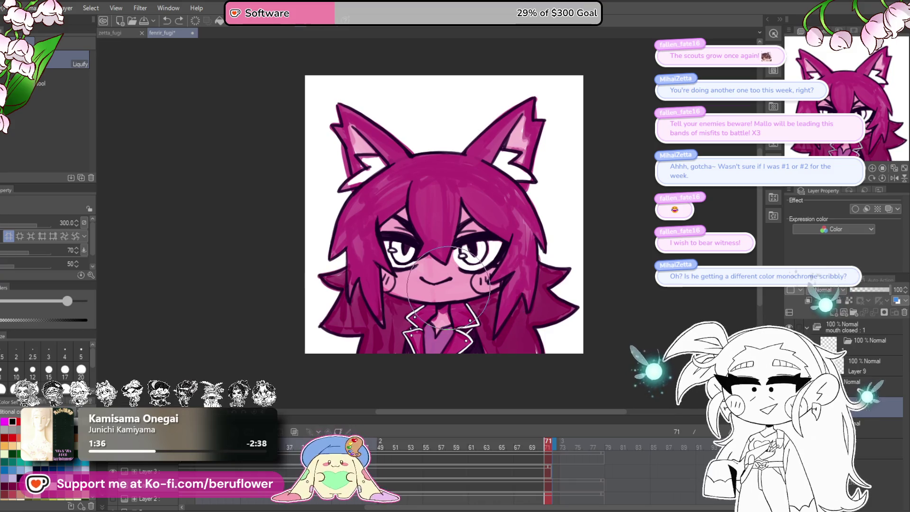
{"action": "scroll", "coordinate": [489, 282], "scroll_direction": "up", "scroll_amount": 1}
{"action": "scroll", "coordinate": [462, 291], "scroll_direction": "up", "scroll_amount": 1}
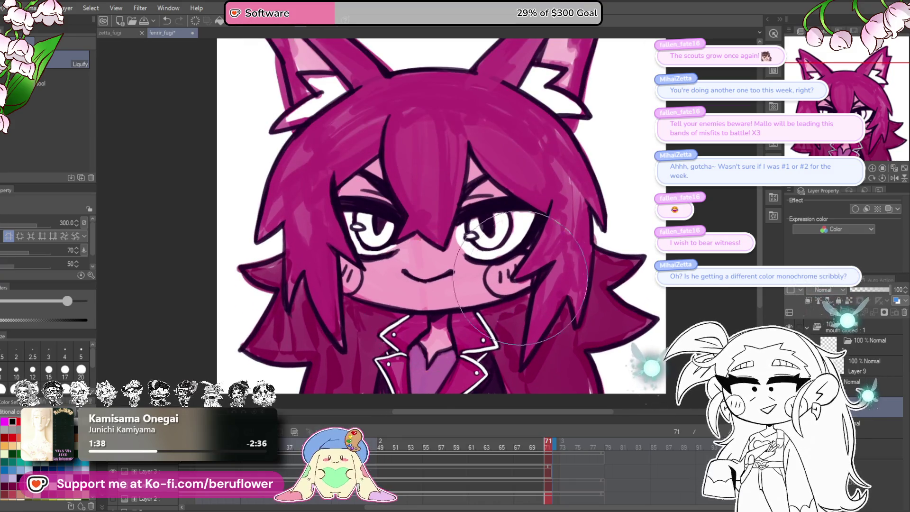
{"action": "scroll", "coordinate": [469, 288], "scroll_direction": "up", "scroll_amount": 1}
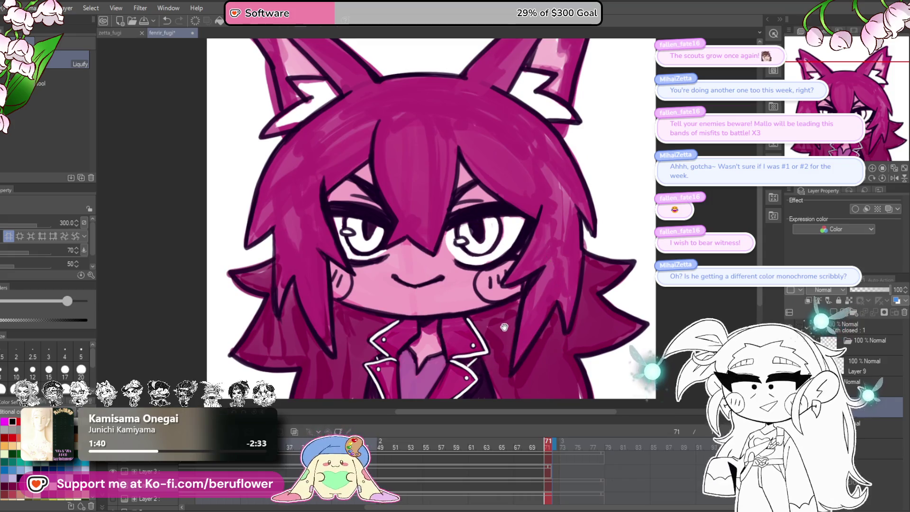
{"action": "scroll", "coordinate": [477, 285], "scroll_direction": "down", "scroll_amount": 1}
{"action": "scroll", "coordinate": [441, 281], "scroll_direction": "down", "scroll_amount": 1}
{"action": "scroll", "coordinate": [407, 280], "scroll_direction": "down", "scroll_amount": 2}
{"action": "scroll", "coordinate": [418, 282], "scroll_direction": "up", "scroll_amount": 1}
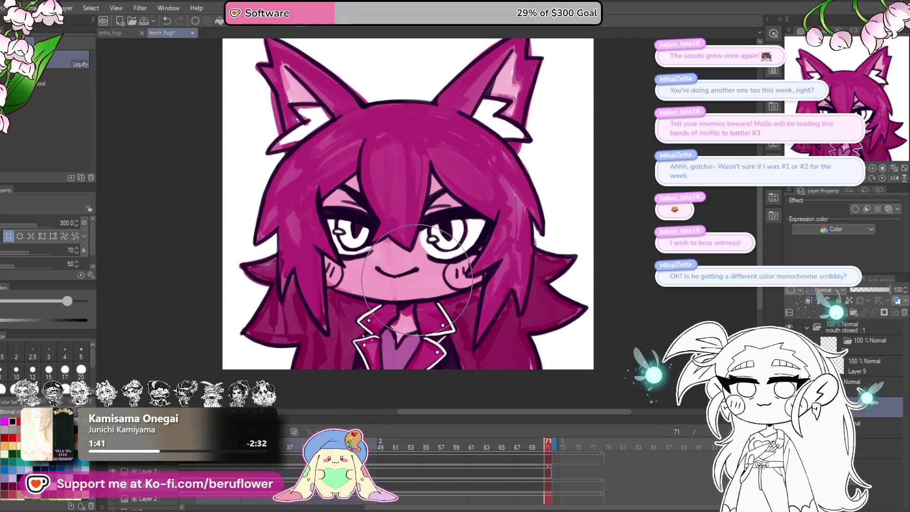
{"action": "scroll", "coordinate": [418, 328], "scroll_direction": "up", "scroll_amount": 1}
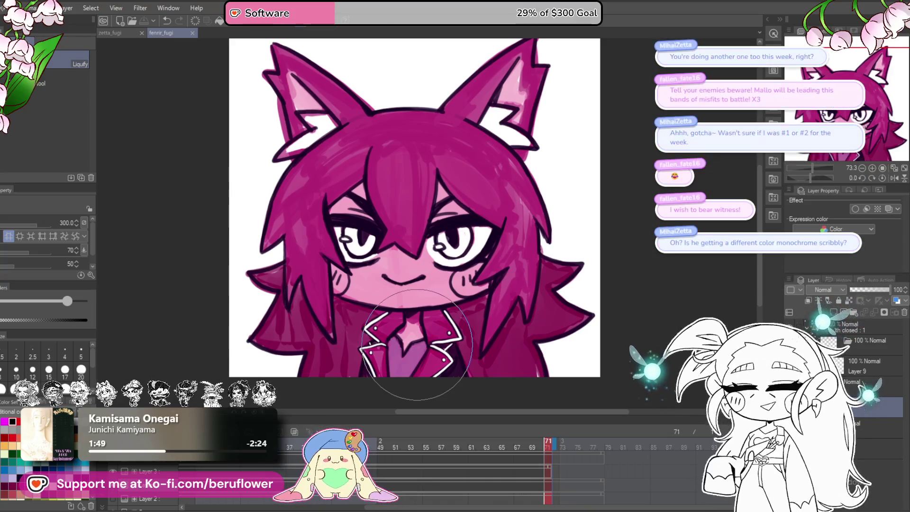
Pan over the reshaped right ear, then switch from Liquify back to the Pencil.
{"action": "left_click_drag", "start_coordinate": [294, 122], "coordinate": [312, 147]}
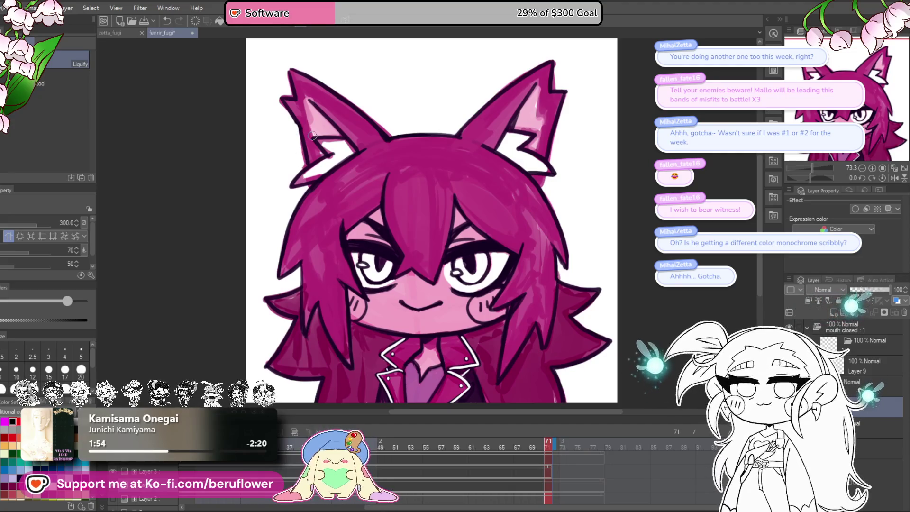
{"action": "left_click_drag", "start_coordinate": [302, 166], "coordinate": [294, 171]}
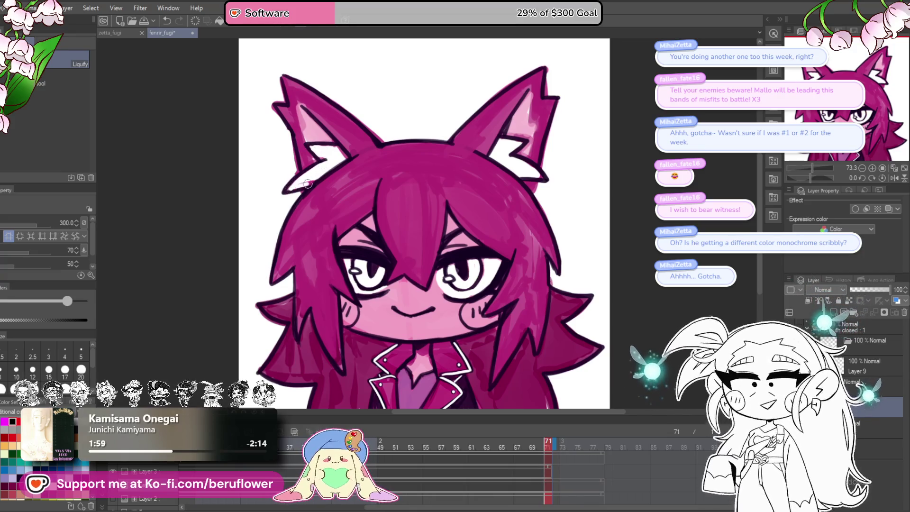
{"action": "scroll", "coordinate": [322, 162], "scroll_direction": "down", "scroll_amount": 3}
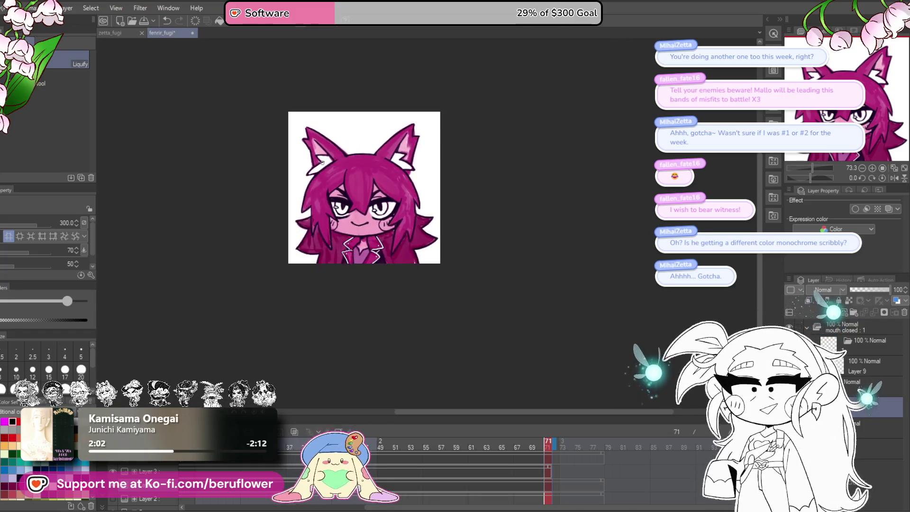
{"action": "scroll", "coordinate": [321, 162], "scroll_direction": "up", "scroll_amount": 5}
{"action": "scroll", "coordinate": [342, 139], "scroll_direction": "down", "scroll_amount": 1}
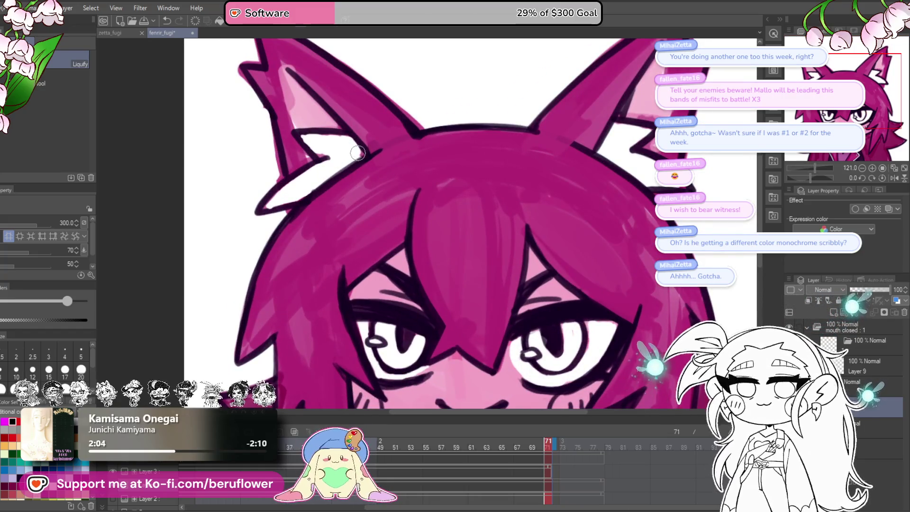
{"action": "scroll", "coordinate": [342, 139], "scroll_direction": "down", "scroll_amount": 4}
{"action": "scroll", "coordinate": [480, 310], "scroll_direction": "up", "scroll_amount": 1}
{"action": "scroll", "coordinate": [480, 310], "scroll_direction": "up", "scroll_amount": 1}
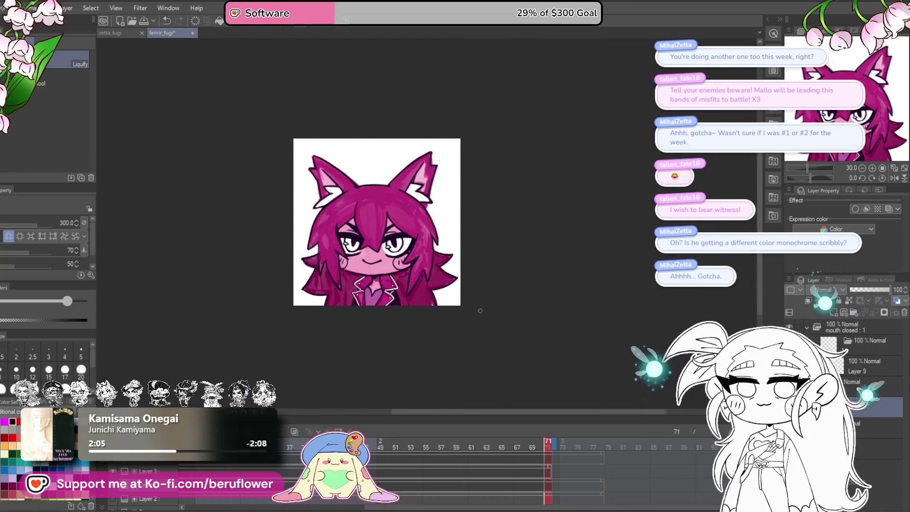
{"action": "scroll", "coordinate": [480, 310], "scroll_direction": "up", "scroll_amount": 2}
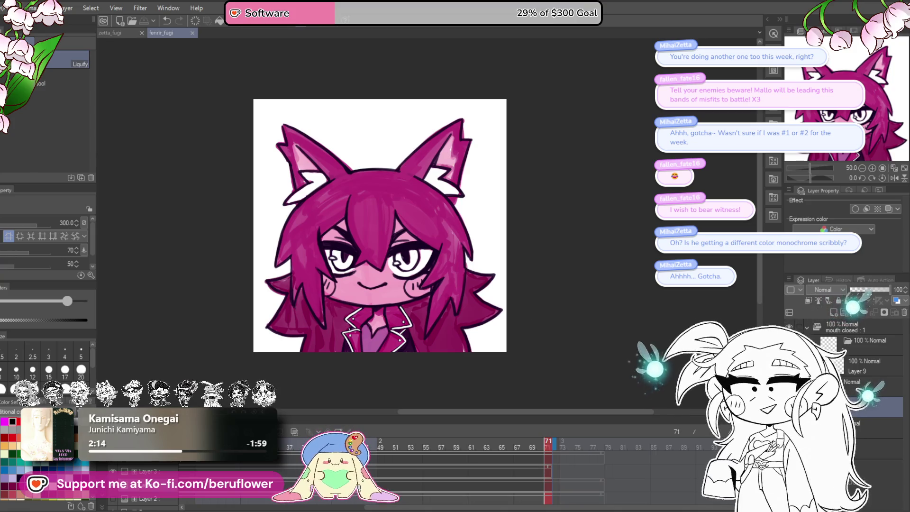
{"action": "key", "text": "p"}
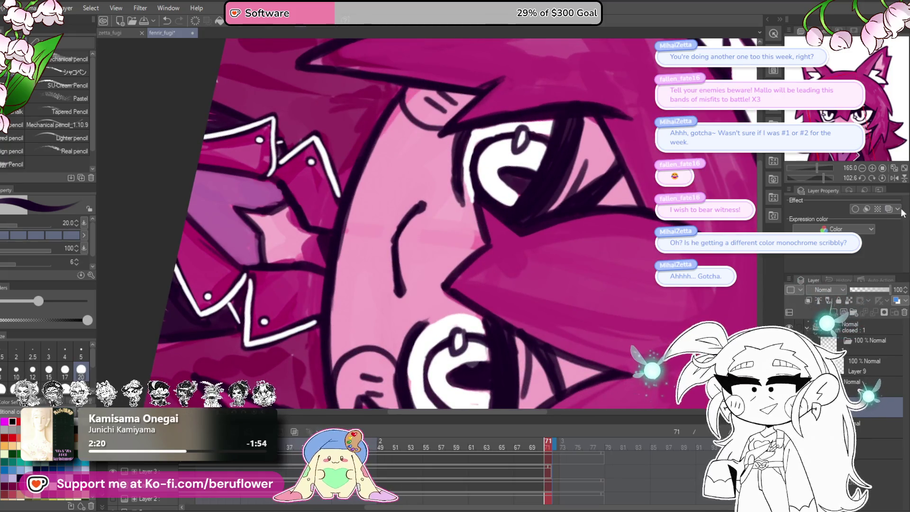
{"action": "key", "text": "ctrl+0"}
{"action": "scroll", "coordinate": [472, 252], "scroll_direction": "down", "scroll_amount": 5}
{"action": "scroll", "coordinate": [472, 252], "scroll_direction": "up", "scroll_amount": 5}
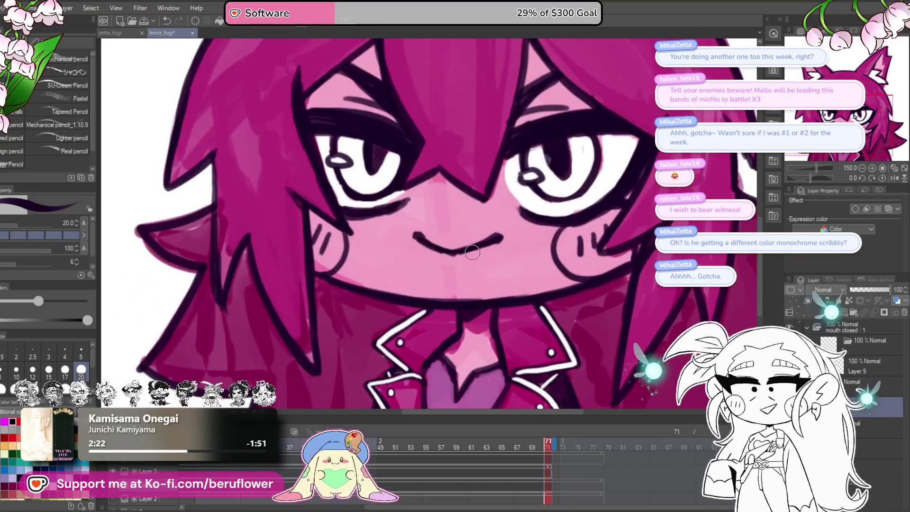
{"action": "left_click_drag", "start_coordinate": [576, 297], "coordinate": [536, 327]}
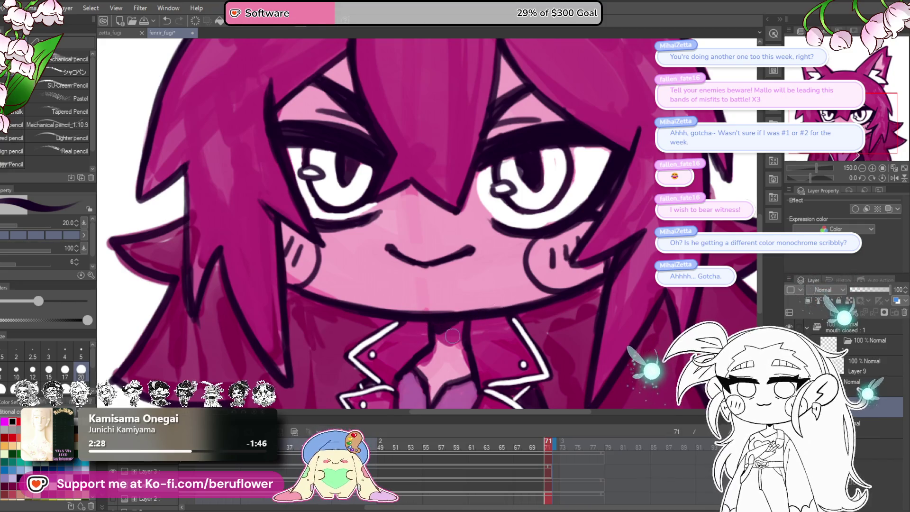
{"action": "scroll", "coordinate": [466, 355], "scroll_direction": "down", "scroll_amount": 2}
{"action": "scroll", "coordinate": [468, 369], "scroll_direction": "down", "scroll_amount": 2}
{"action": "mouse_move", "coordinate": [466, 373]}
{"action": "left_mouse_down"}
{"action": "mouse_move", "coordinate": [460, 331]}
{"action": "mouse_move", "coordinate": [447, 330]}
{"action": "left_mouse_up"}
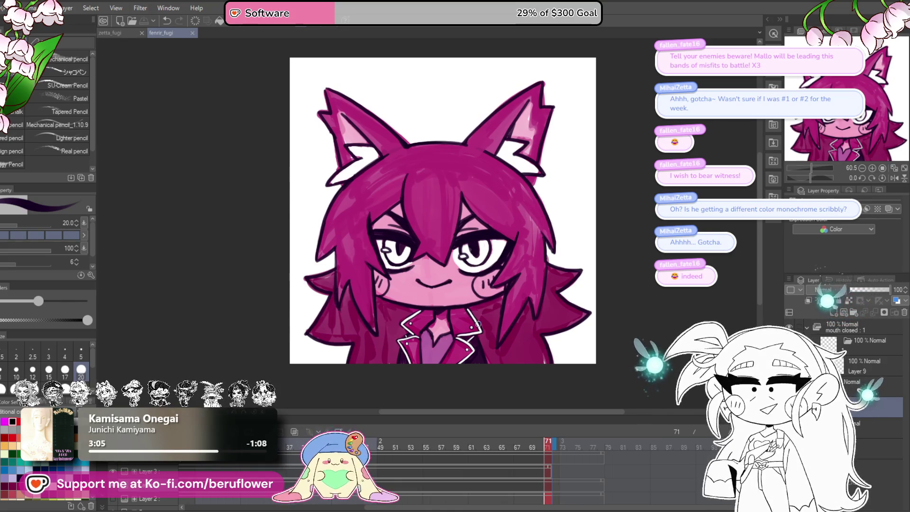
Close the fenrir_fugi tab so the zetta_fugi chibi animation shows again.
{"action": "left_click", "coordinate": [190, 33]}
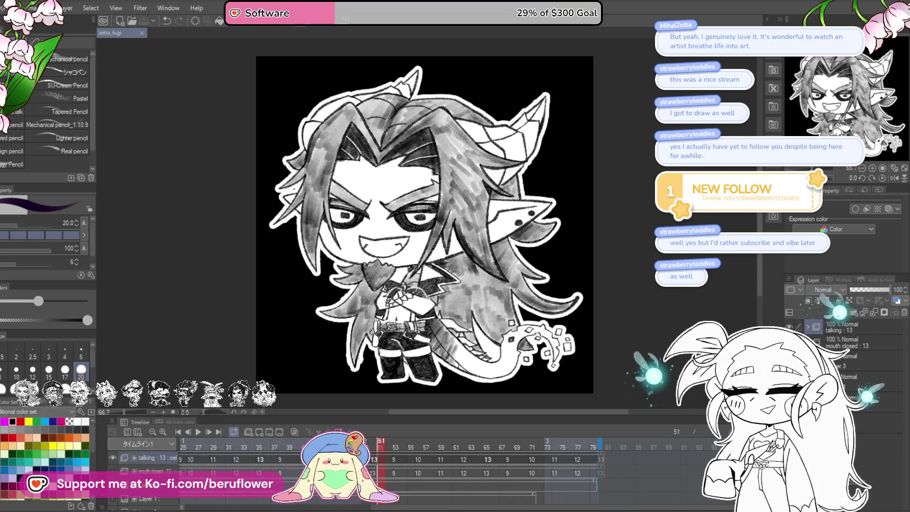
{"action": "left_click", "coordinate": [28, 8]}
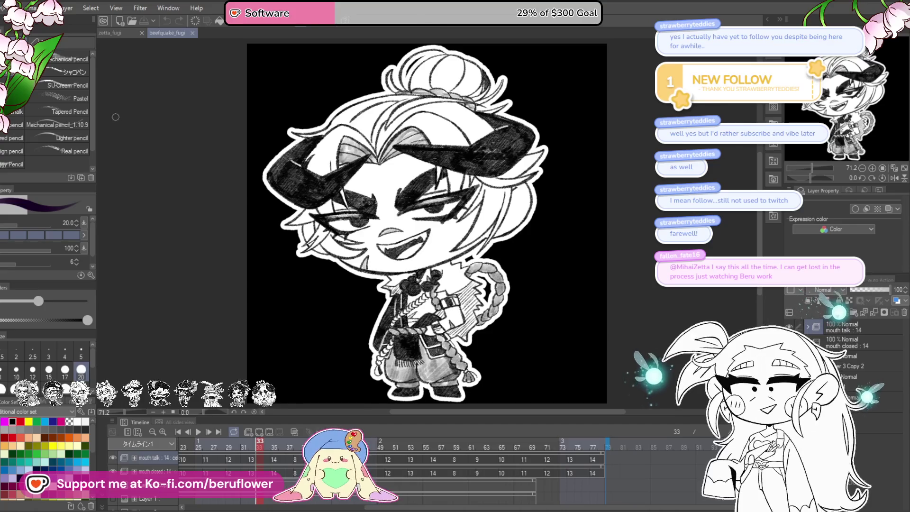
Play back the bun-haired beelquake_fugi chibi animation from the Timeline.
{"action": "left_click", "coordinate": [197, 432]}
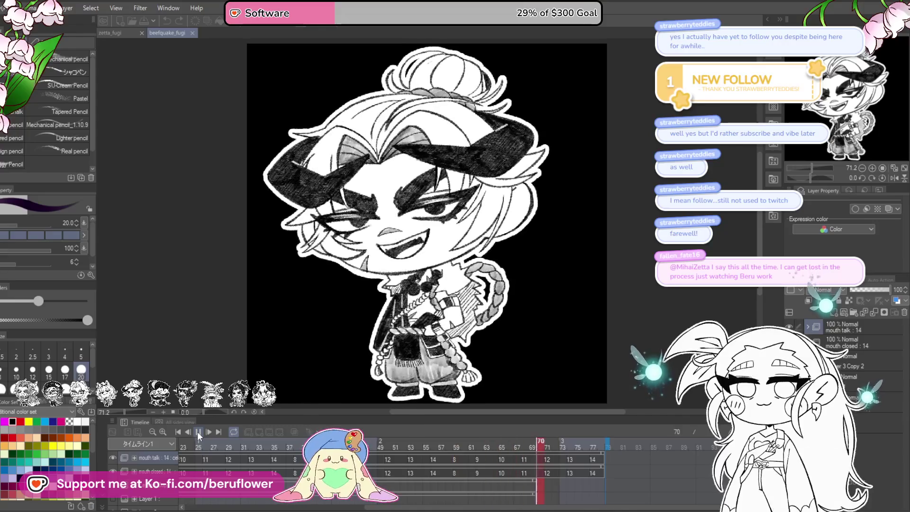